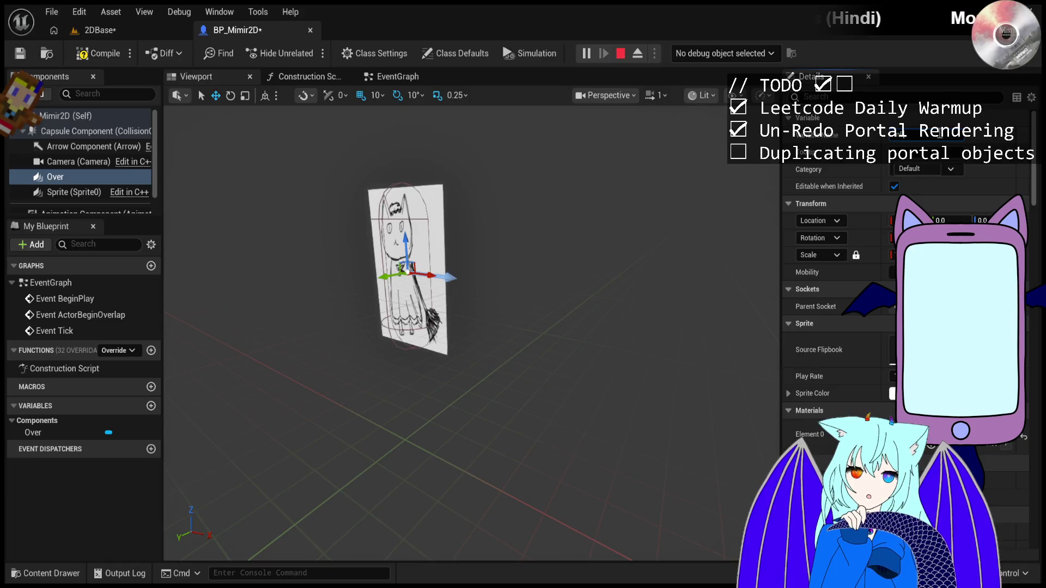
pyautogui.write('InFront')
# Confirm the new component name InFront, pull back the view, and compare InFront with Sprite.
pyautogui.press('Return')
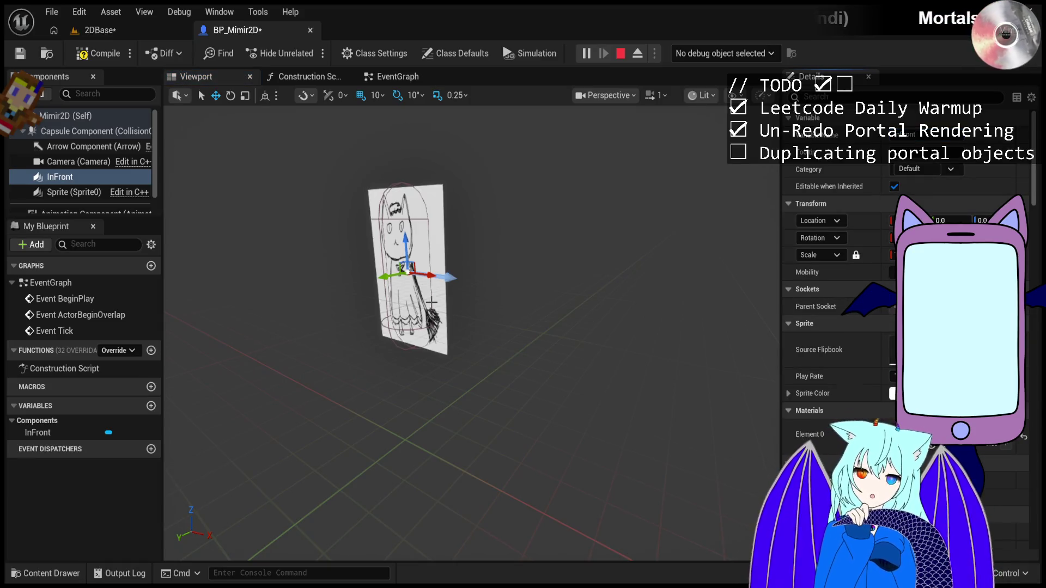
pyautogui.moveTo(631, 291)
pyautogui.mouseDown()
pyautogui.moveTo(599, 316)
pyautogui.moveTo(534, 303)
pyautogui.moveTo(484, 317)
pyautogui.moveTo(463, 339)
pyautogui.moveTo(509, 305)
pyautogui.moveTo(491, 321)
pyautogui.mouseUp()
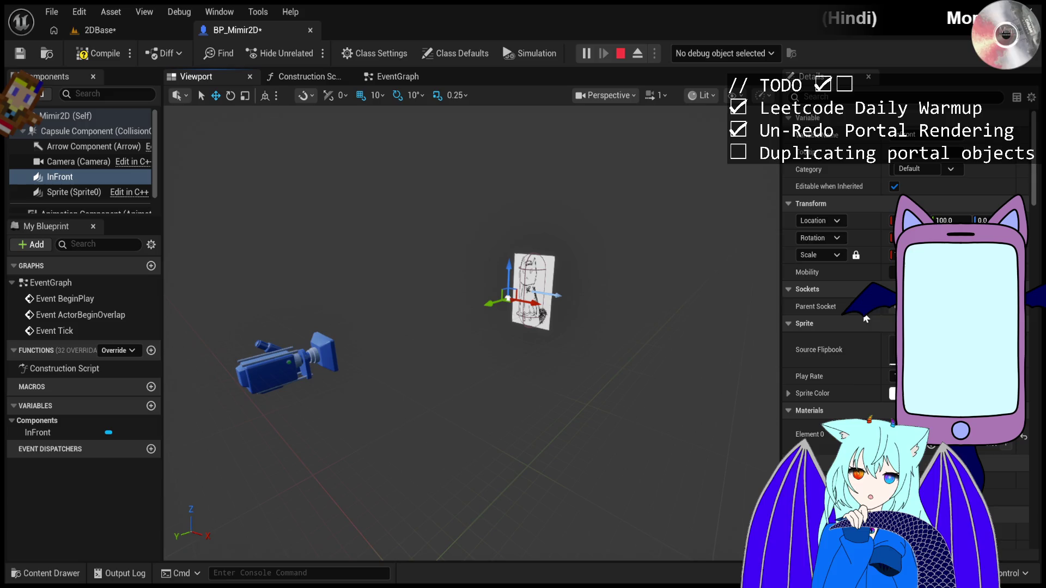
pyautogui.scroll(-2, 875, 376)
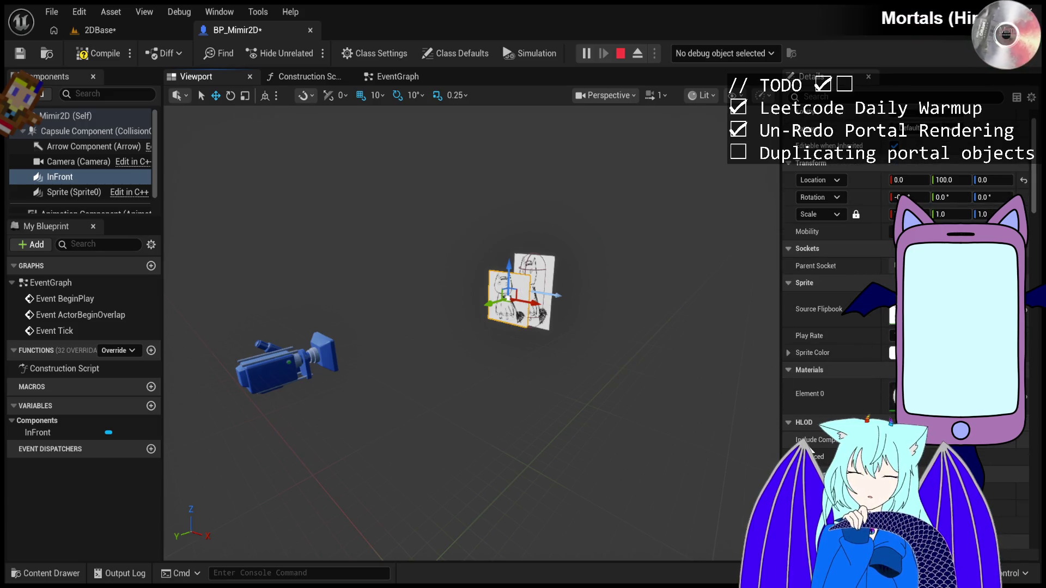
pyautogui.click(67, 194)
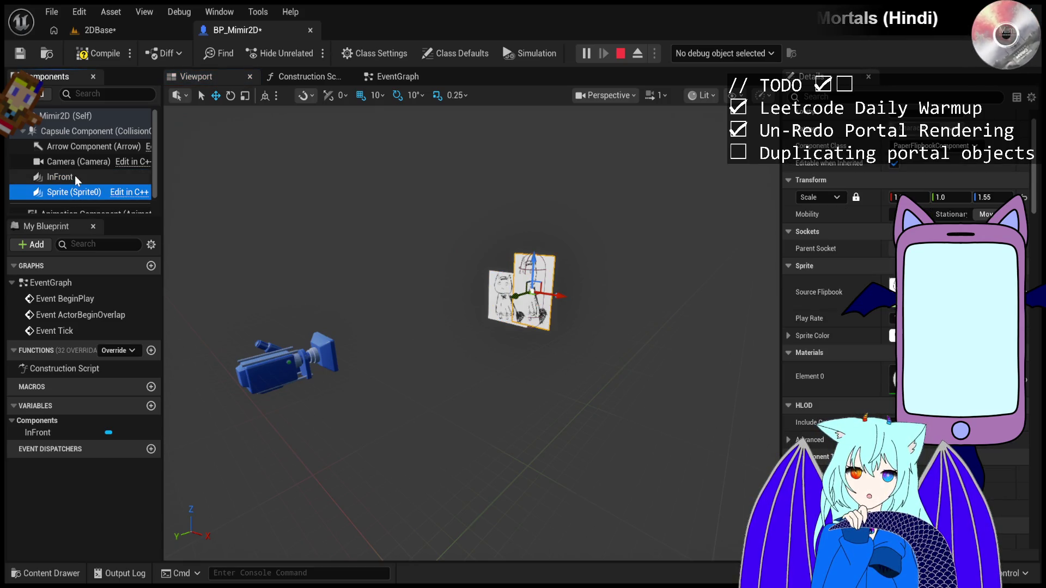
pyautogui.click(74, 175)
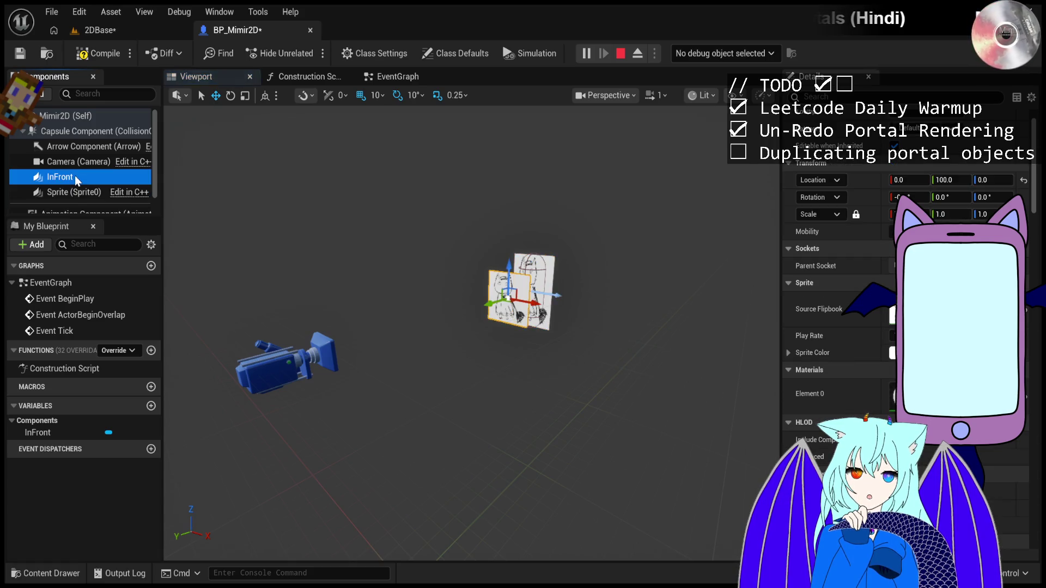
pyautogui.click(75, 187)
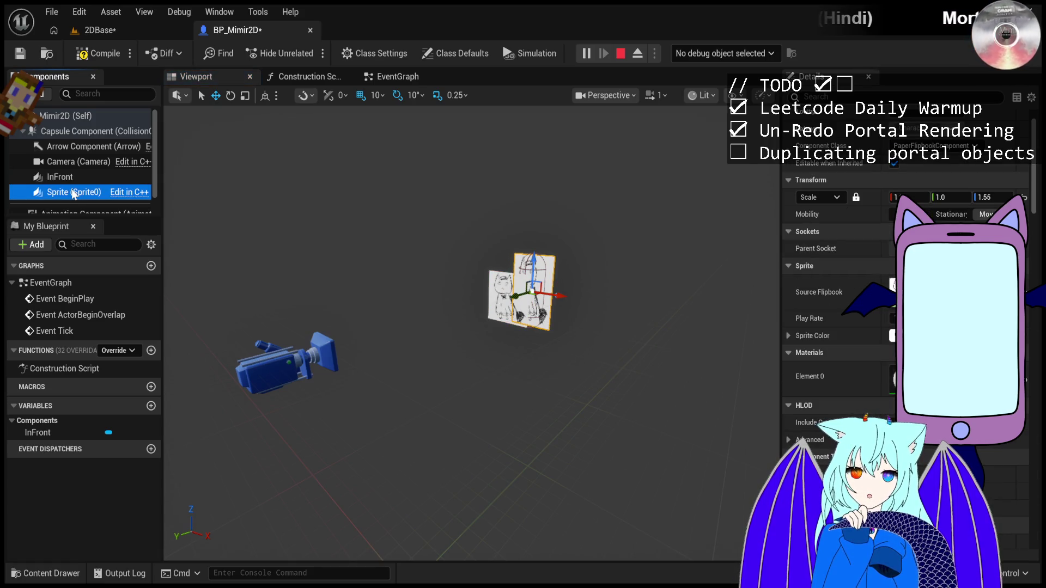
# Set InFront's Scale Z to 1.55, compile the blueprint, and play the 2DBase level.
pyautogui.click(75, 175)
pyautogui.click(983, 214)
pyautogui.write('1.')
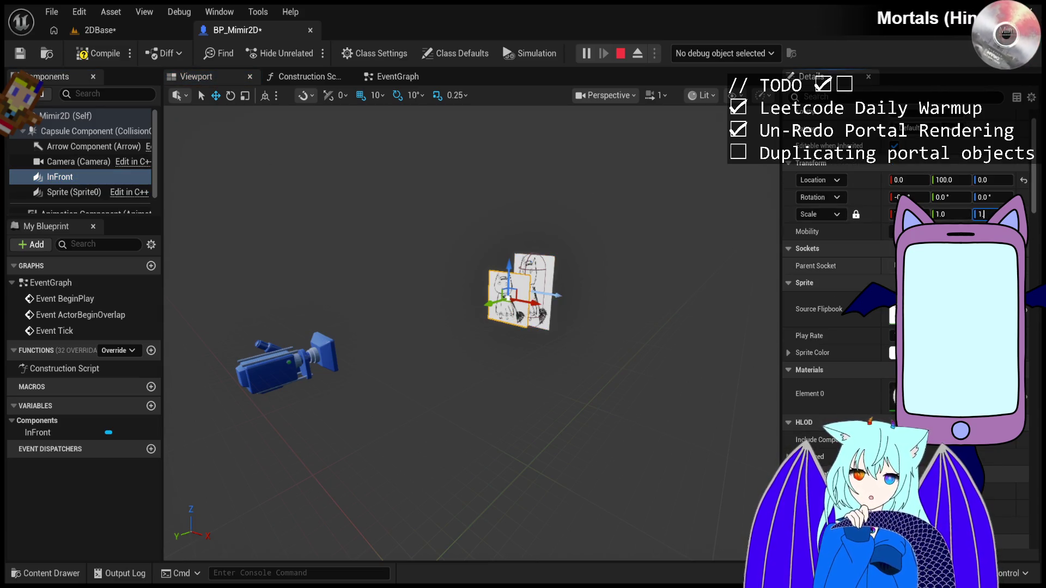
pyautogui.press('Return')
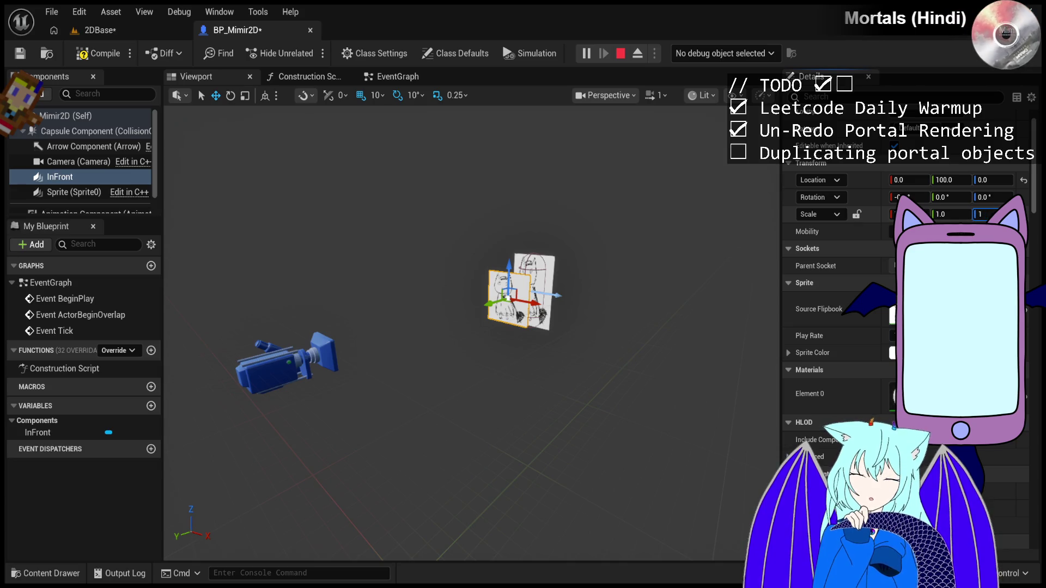
pyautogui.write('5')
pyautogui.press('Return')
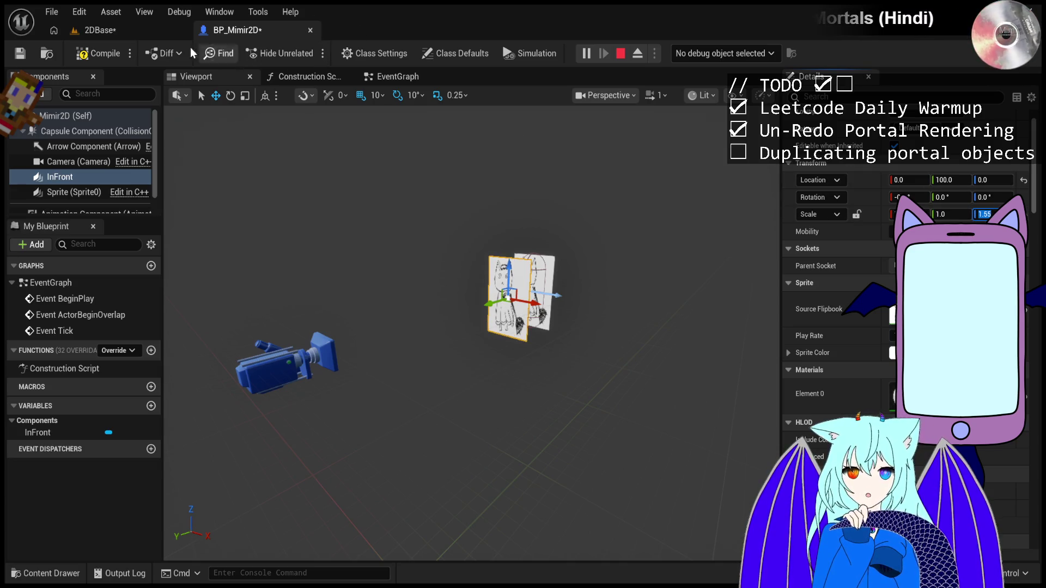
pyautogui.click(110, 54)
pyautogui.click(115, 32)
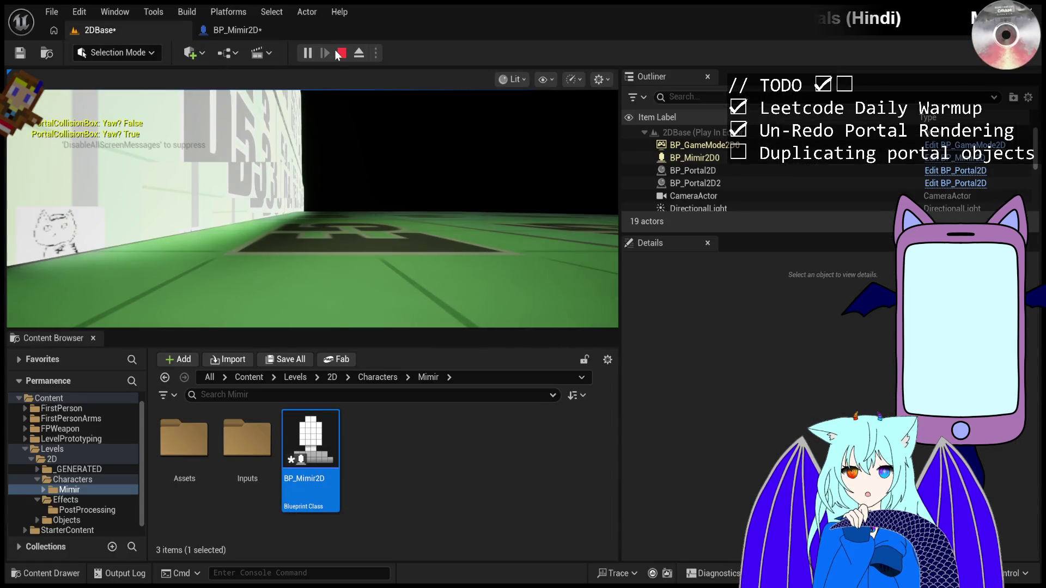
# Restart then stop the play session, select Sprite in BP_Mimir2D, and return to 2DBase.
pyautogui.press('Escape')
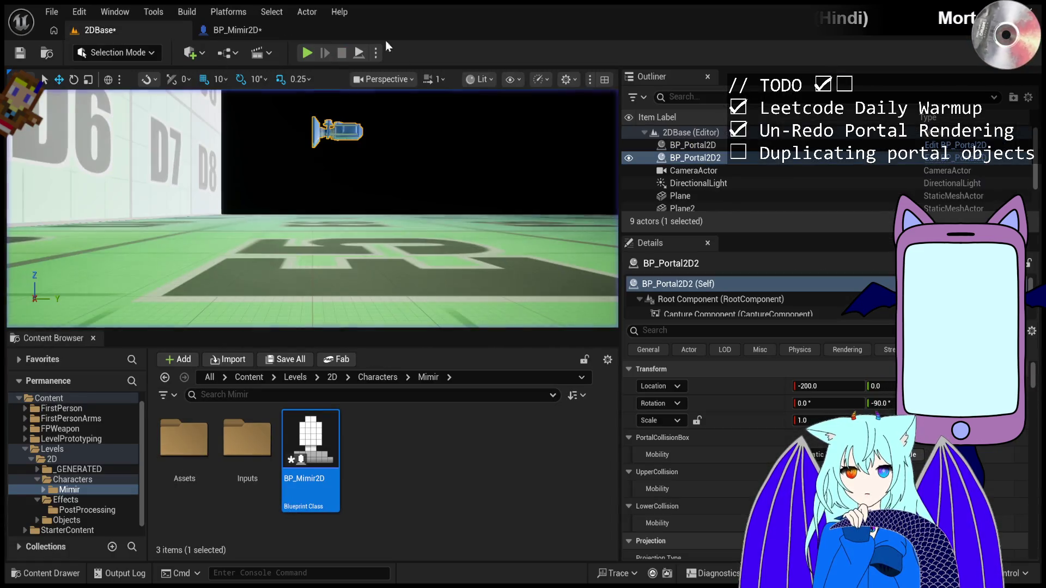
pyautogui.hotkey('alt', 'p')
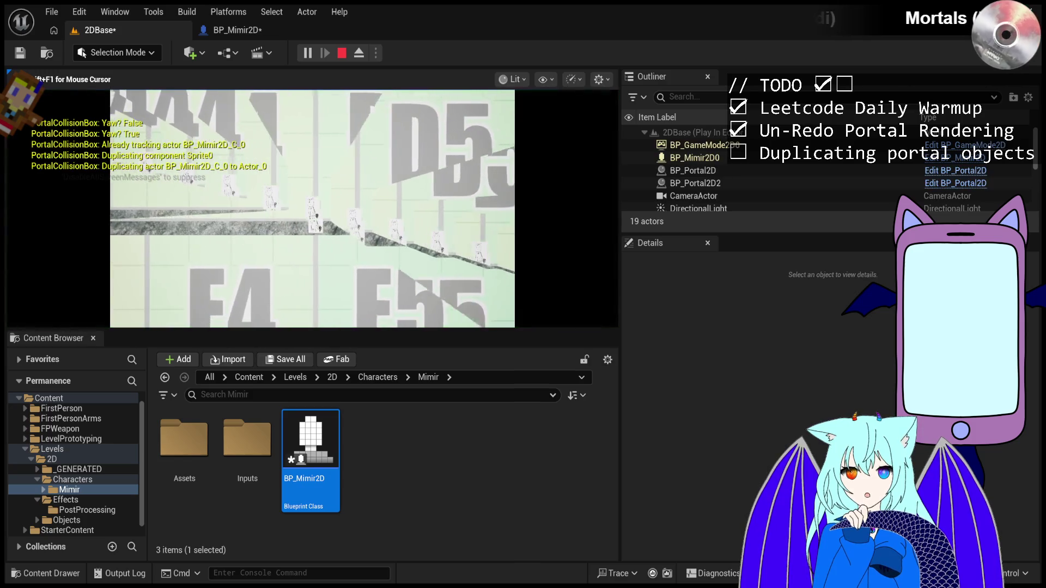
pyautogui.press('Escape')
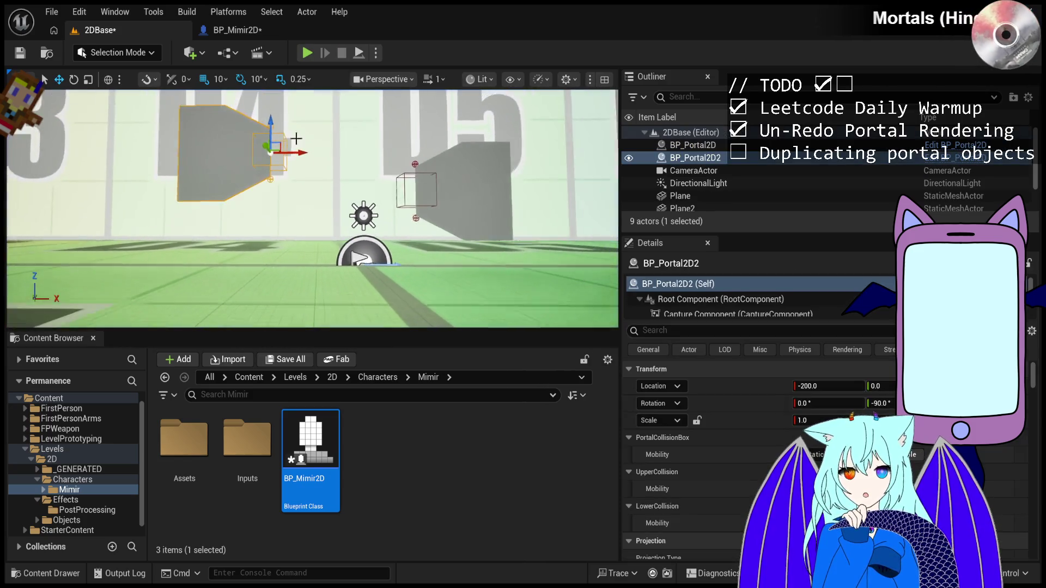
pyautogui.click(213, 28)
pyautogui.click(65, 193)
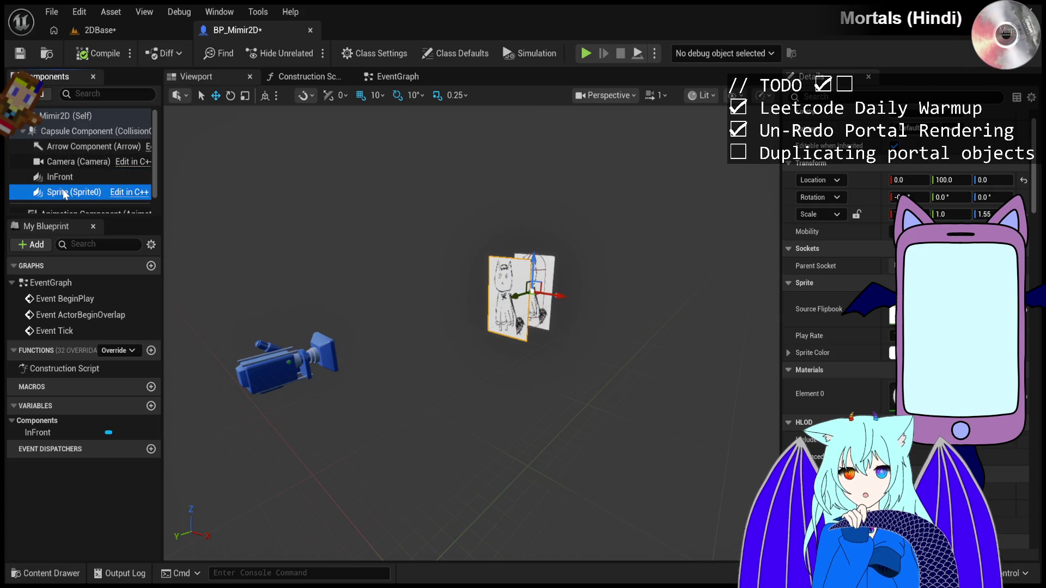
pyautogui.click(109, 29)
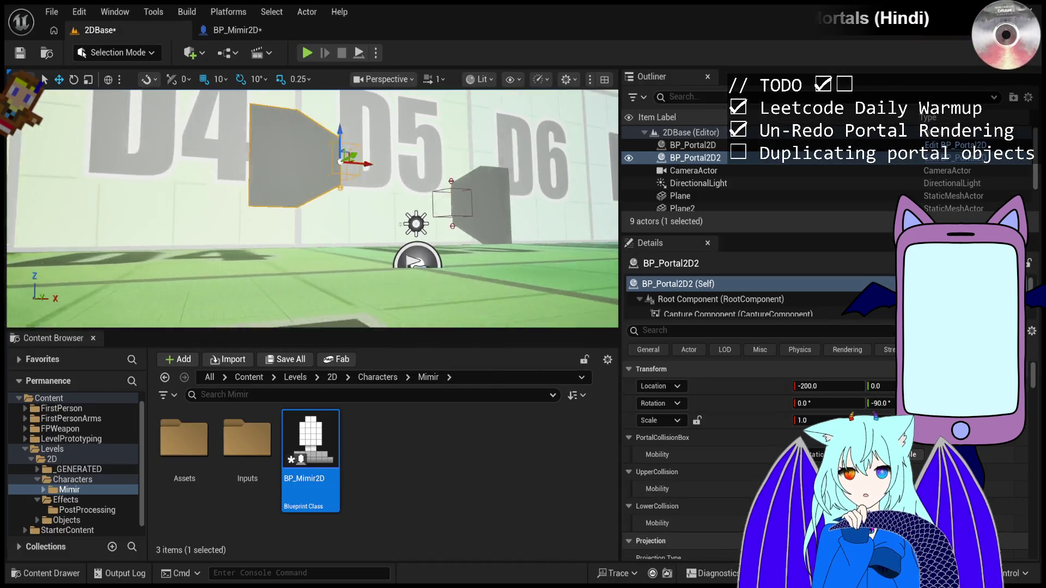
# Play the level, eject from the player, and select the running Mimir character.
pyautogui.click(305, 53)
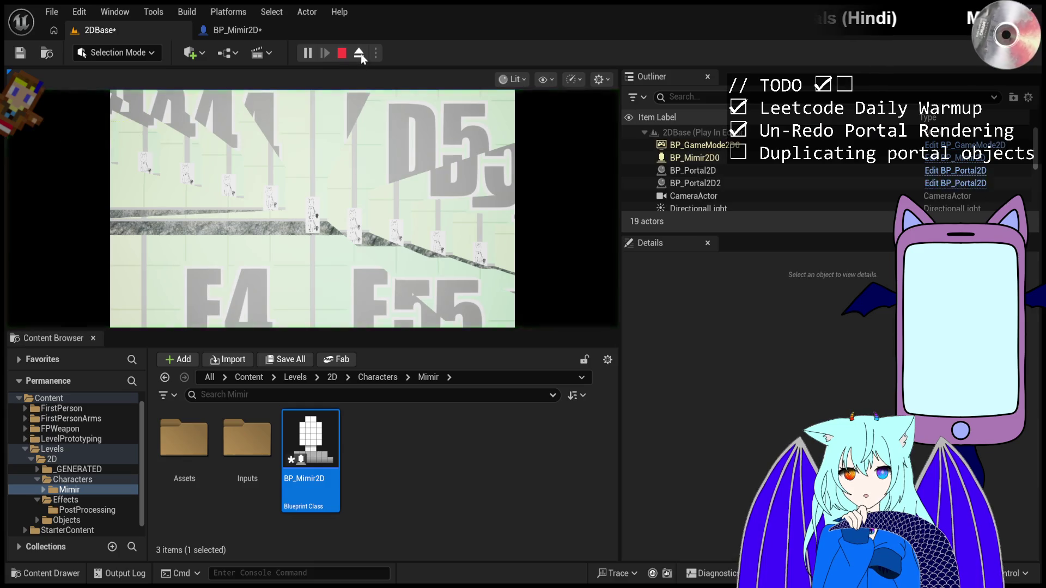
pyautogui.click(359, 52)
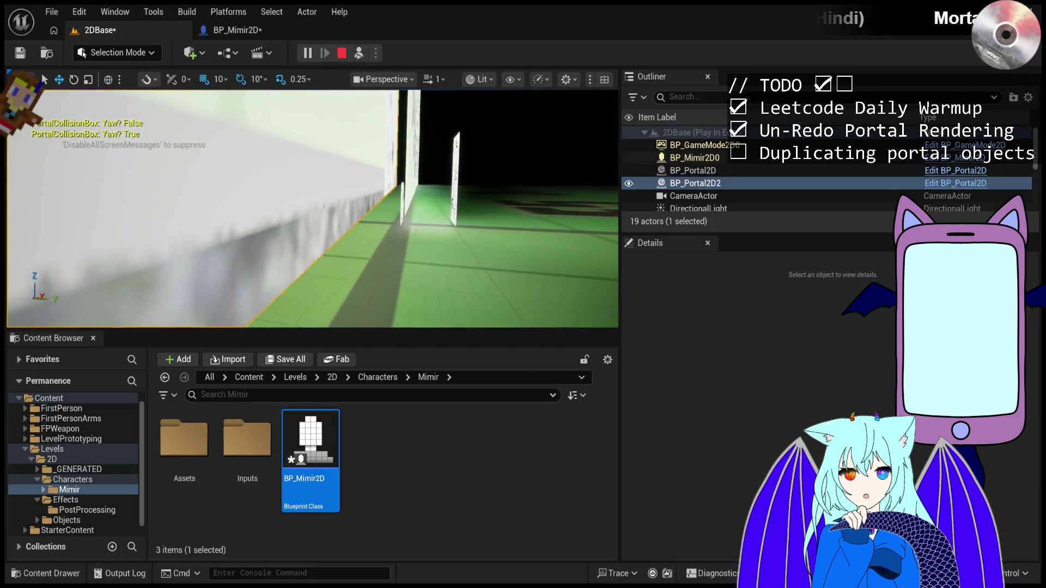
pyautogui.click(358, 226)
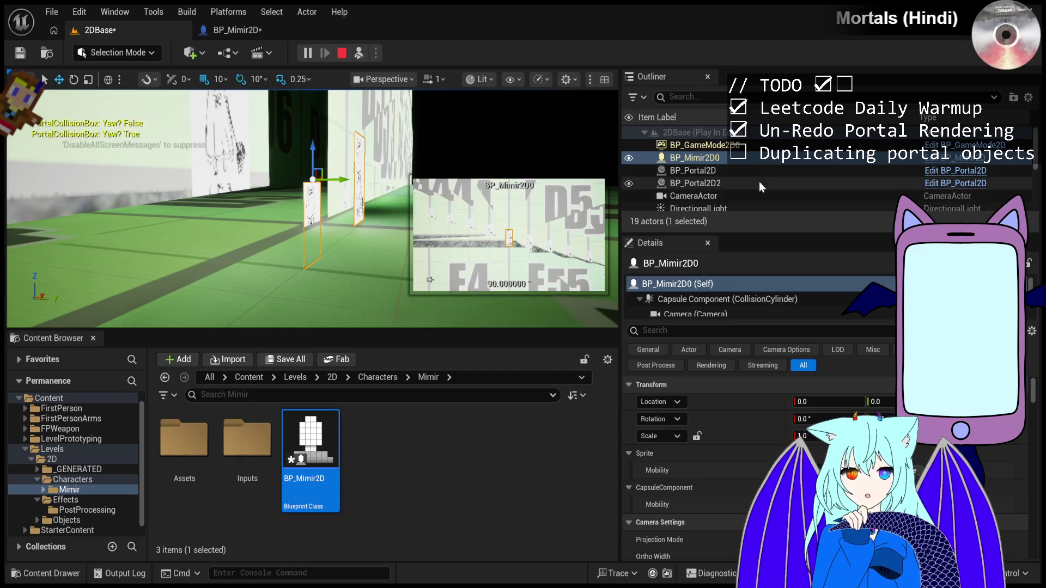
# Inspect the live character's InFront component in the Details panel.
pyautogui.scroll(-3, 688, 296)
pyautogui.click(703, 290)
pyautogui.scroll(2, 704, 289)
pyautogui.scroll(-3, 704, 290)
pyautogui.scroll(3, 711, 290)
pyautogui.scroll(-3, 732, 294)
pyautogui.scroll(1, 737, 296)
pyautogui.scroll(1, 728, 305)
pyautogui.scroll(-1, 728, 305)
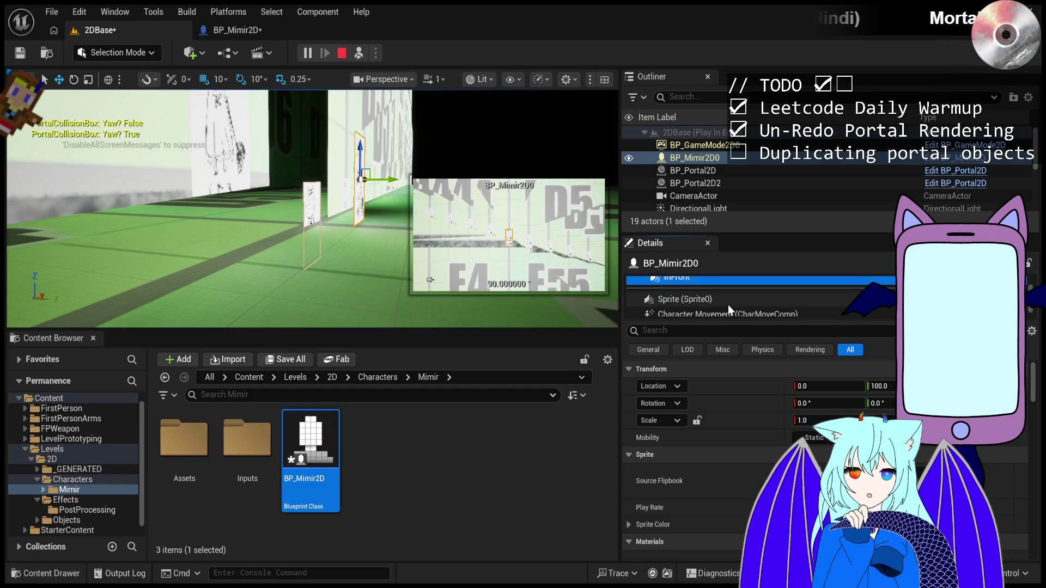
# Check the live Sprite component, then select InFront back in the BP_Mimir2D blueprint.
pyautogui.click(728, 300)
pyautogui.click(234, 30)
pyautogui.click(80, 178)
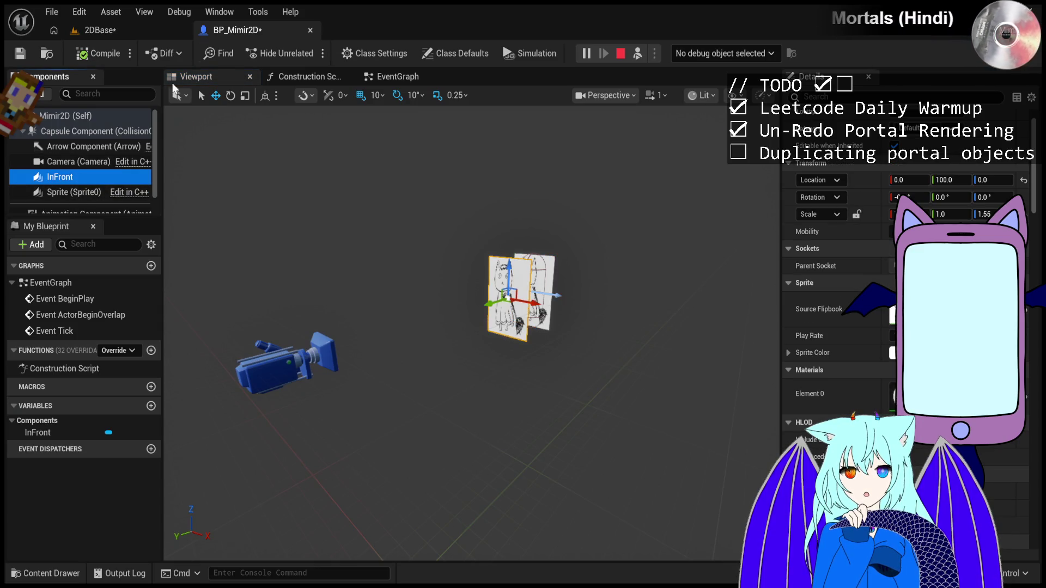
pyautogui.click(101, 30)
pyautogui.click(224, 30)
pyautogui.click(74, 179)
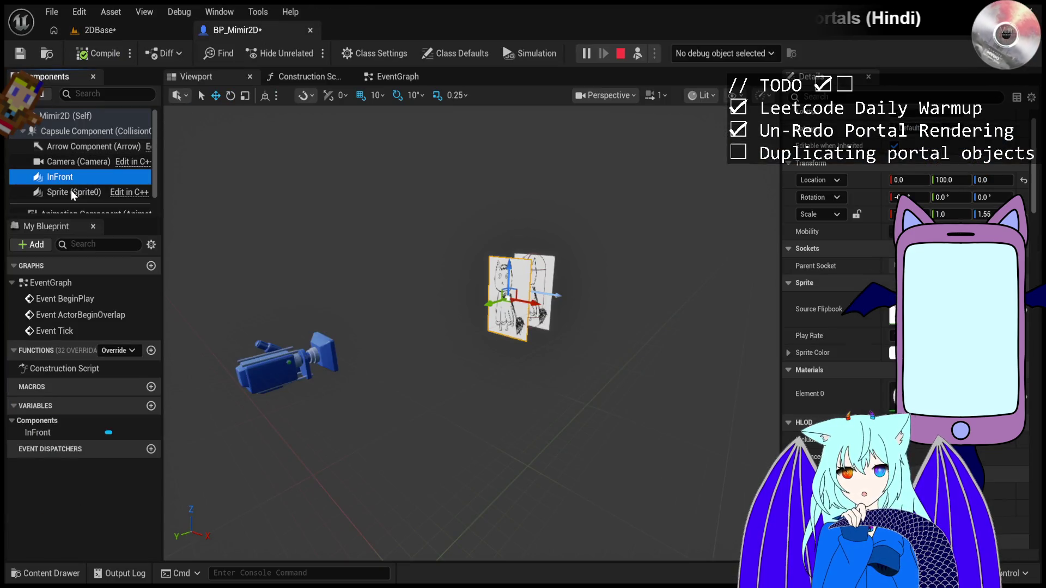
pyautogui.click(76, 191)
pyautogui.click(79, 178)
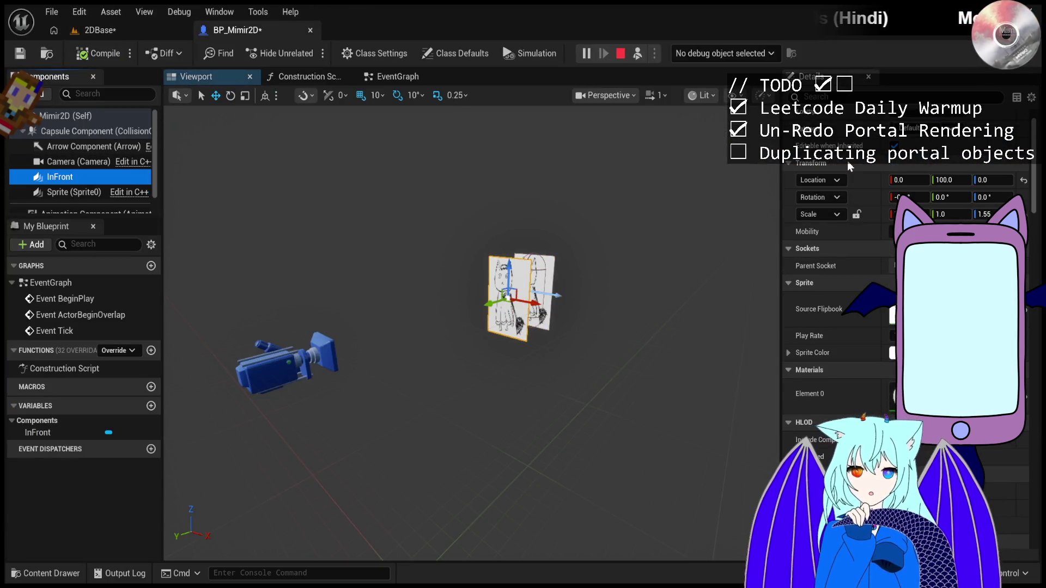
pyautogui.scroll(2, 850, 162)
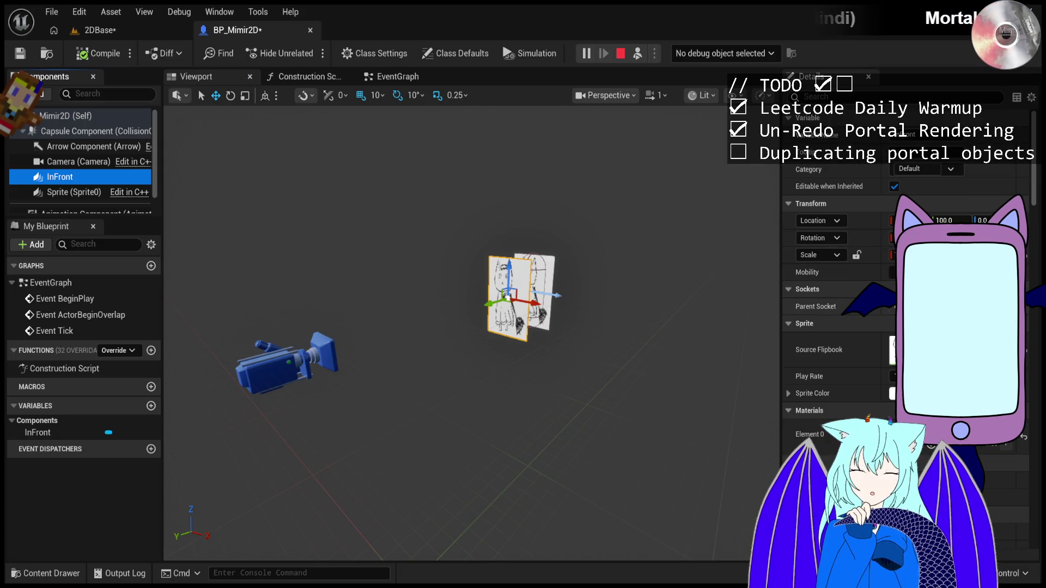
pyautogui.click(491, 381)
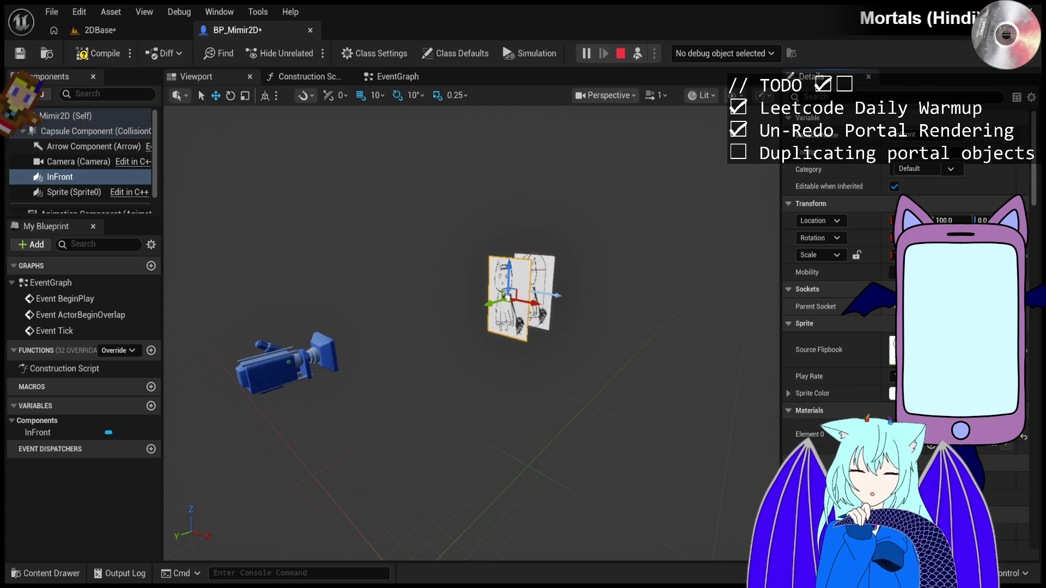
pyautogui.click(61, 194)
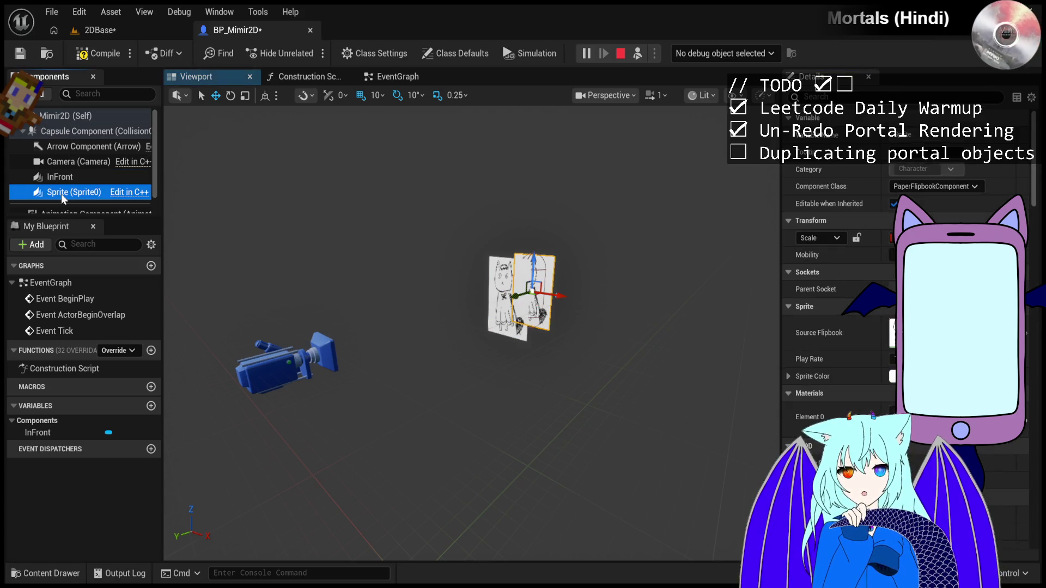
pyautogui.press('Up')
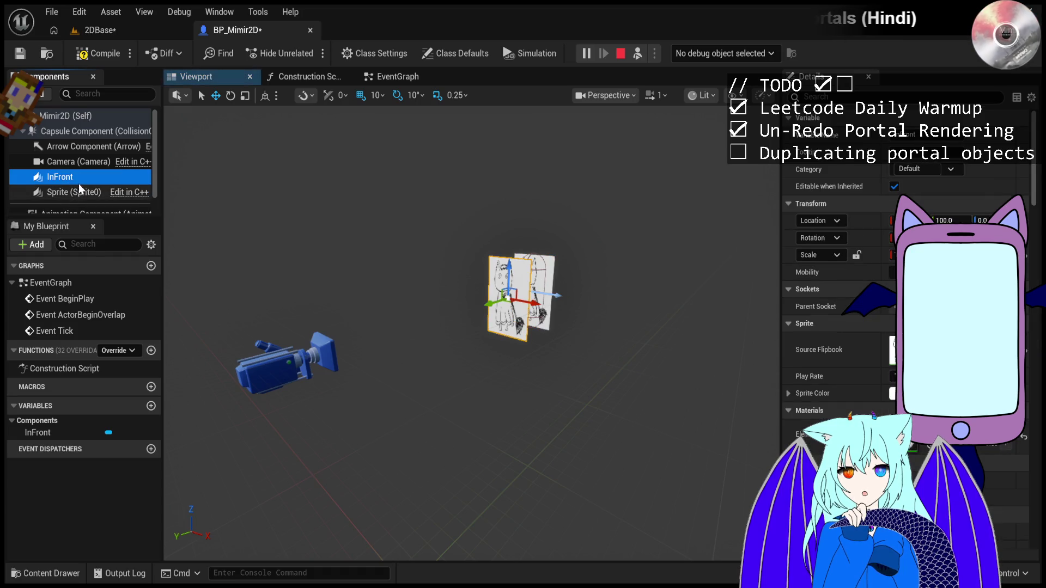
pyautogui.click(98, 94)
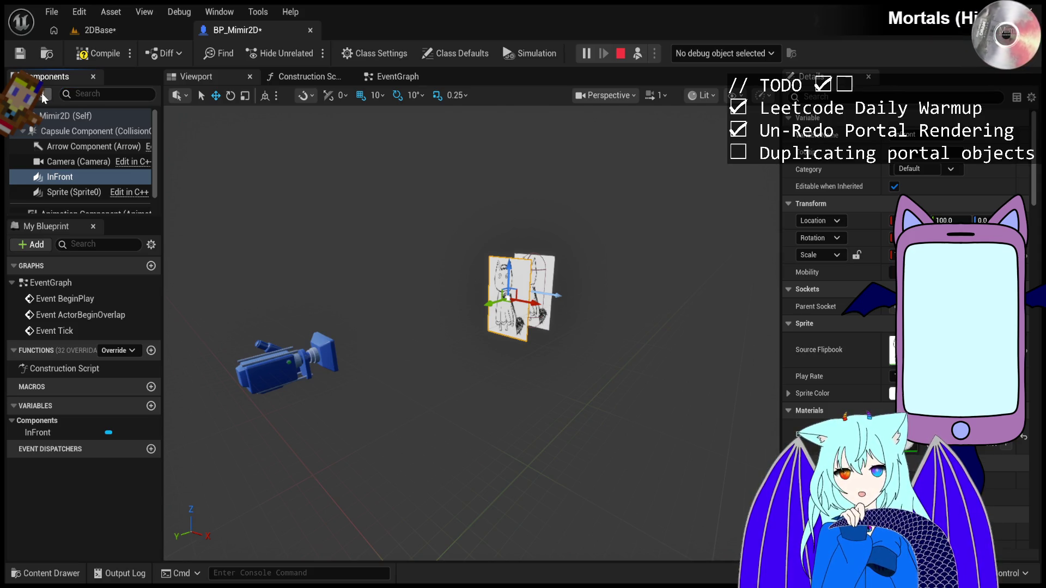
pyautogui.click(63, 134)
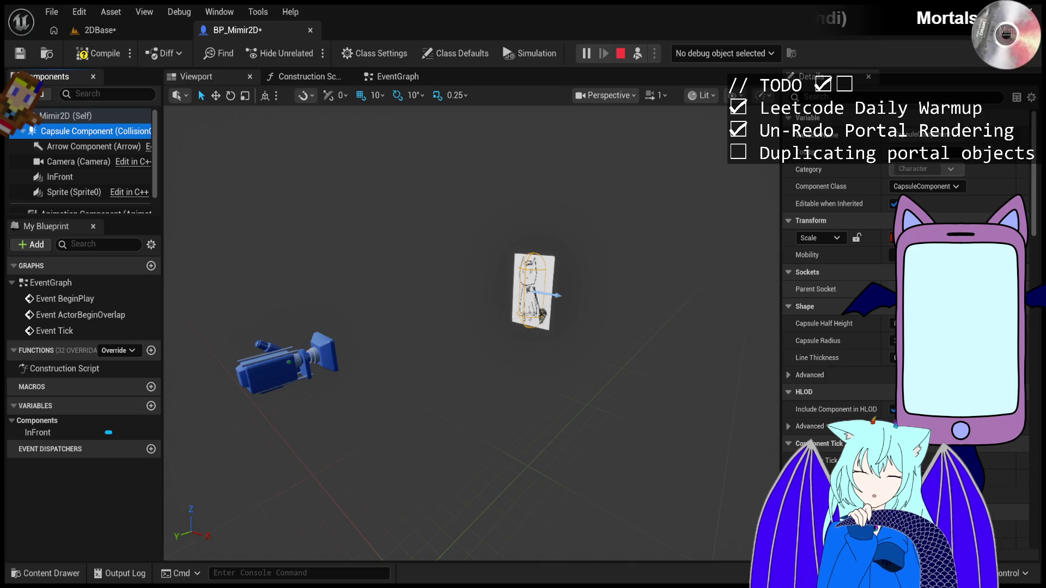
# Filter the details by 'socket', then select the InFront sprite component.
pyautogui.click(845, 97)
pyautogui.write('s')
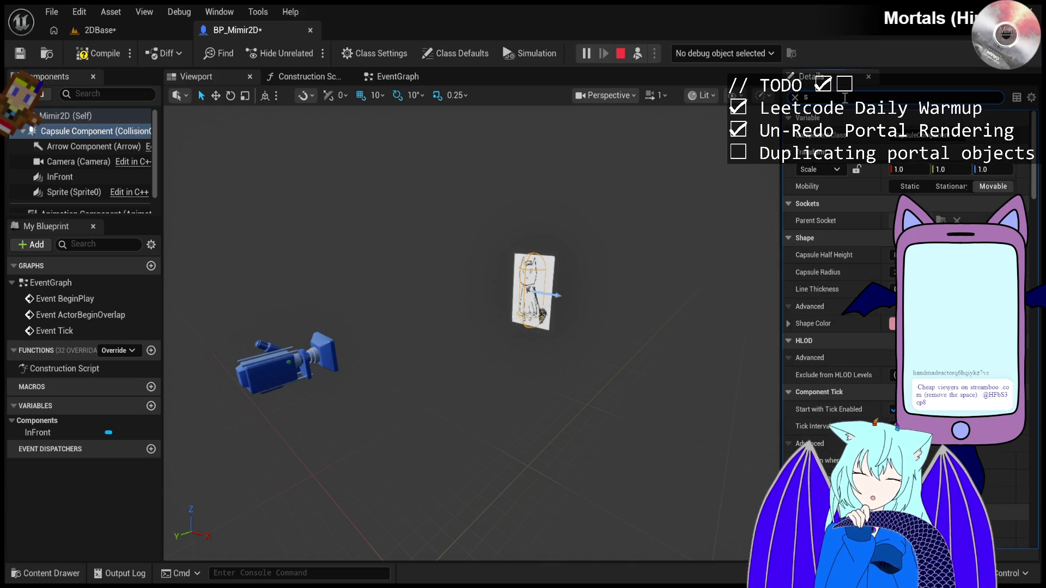
pyautogui.write('ocket')
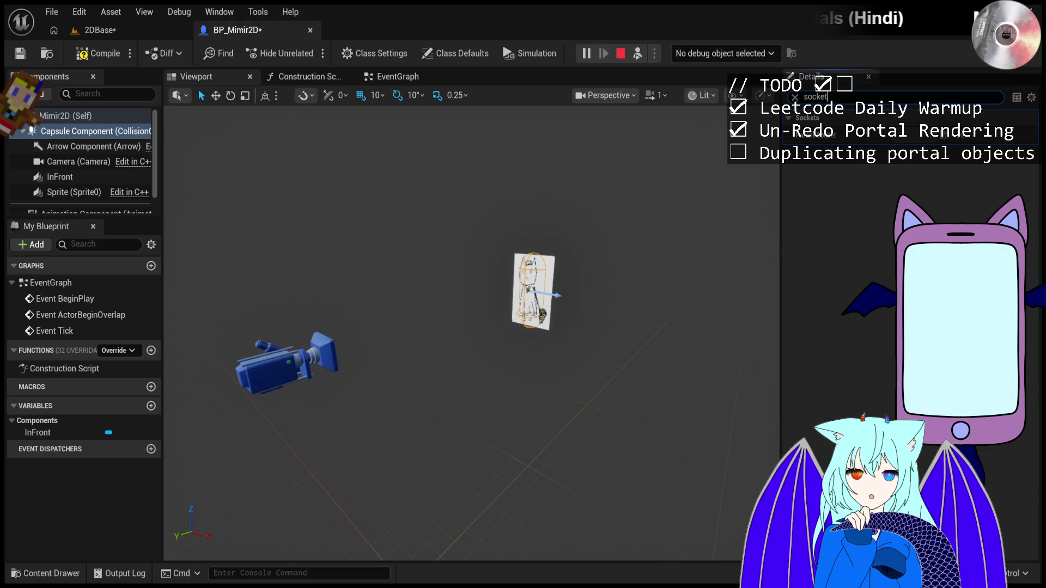
pyautogui.hotkey('ctrl', 'f')
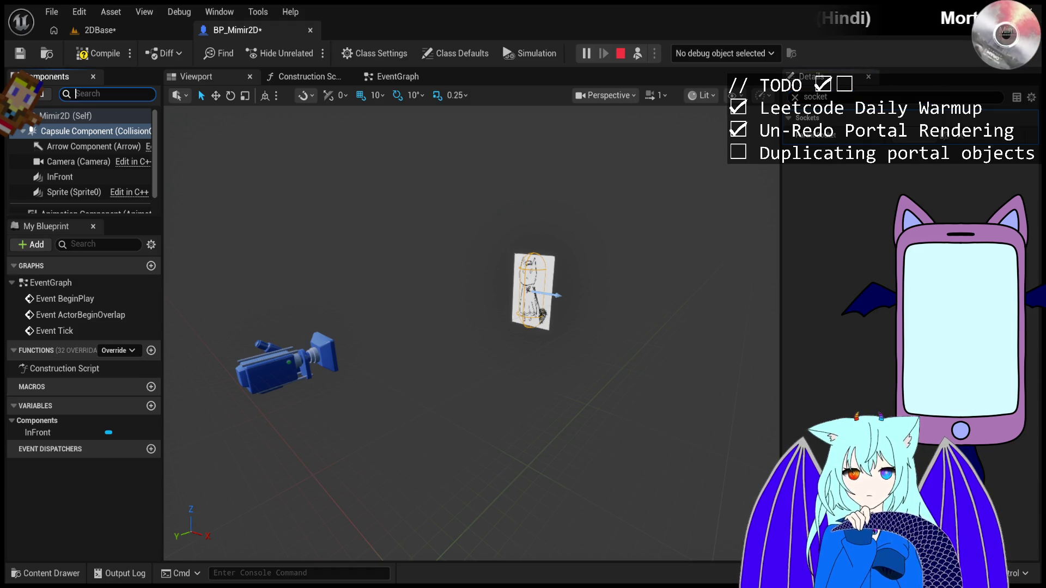
pyautogui.click(67, 178)
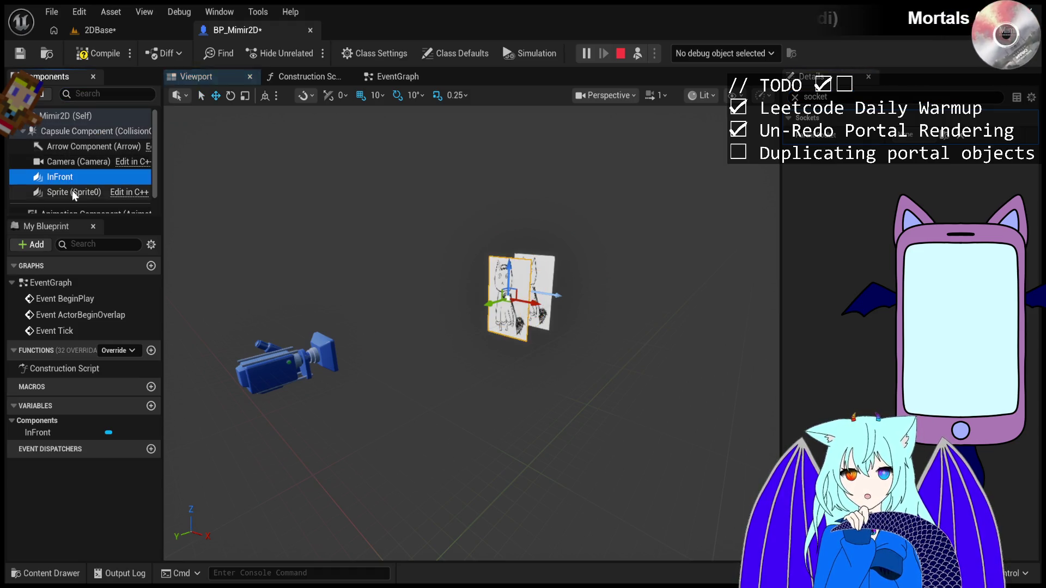
# Click through the blueprint root, InFront and Sprite components to compare them.
pyautogui.click(83, 116)
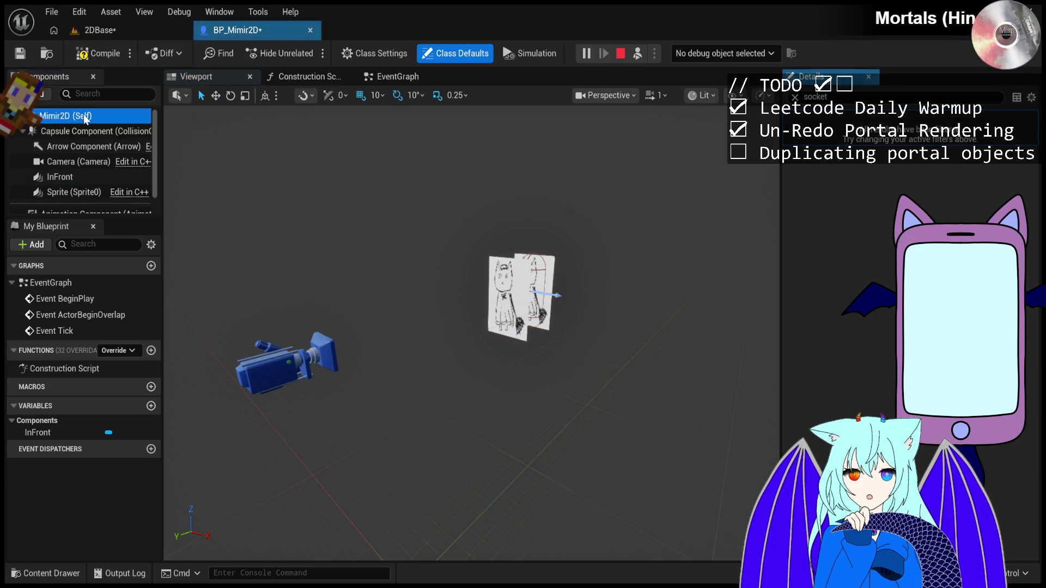
pyautogui.click(76, 176)
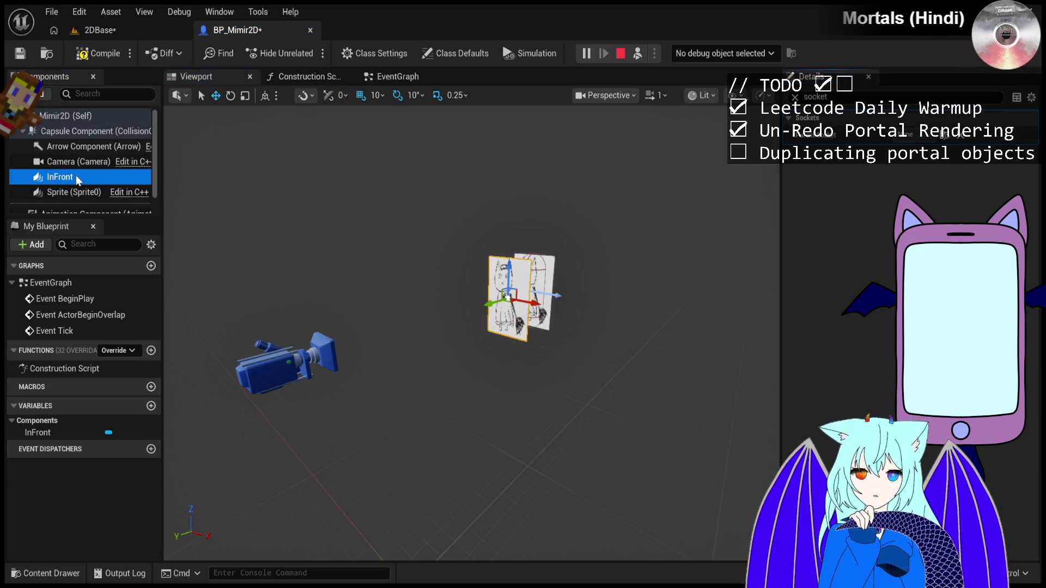
pyautogui.scroll(-2, 71, 191)
pyautogui.scroll(2, 71, 190)
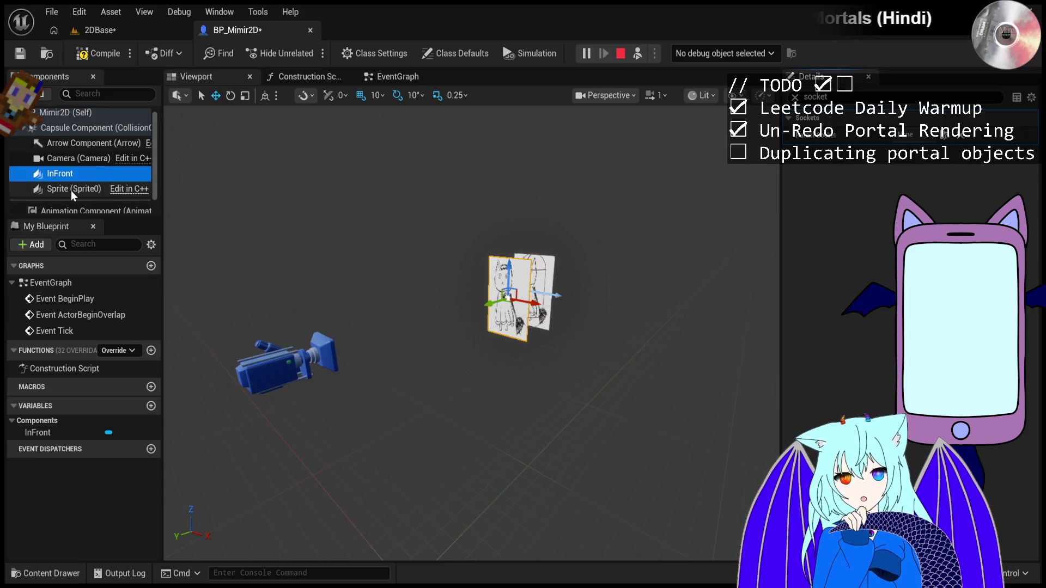
pyautogui.click(71, 191)
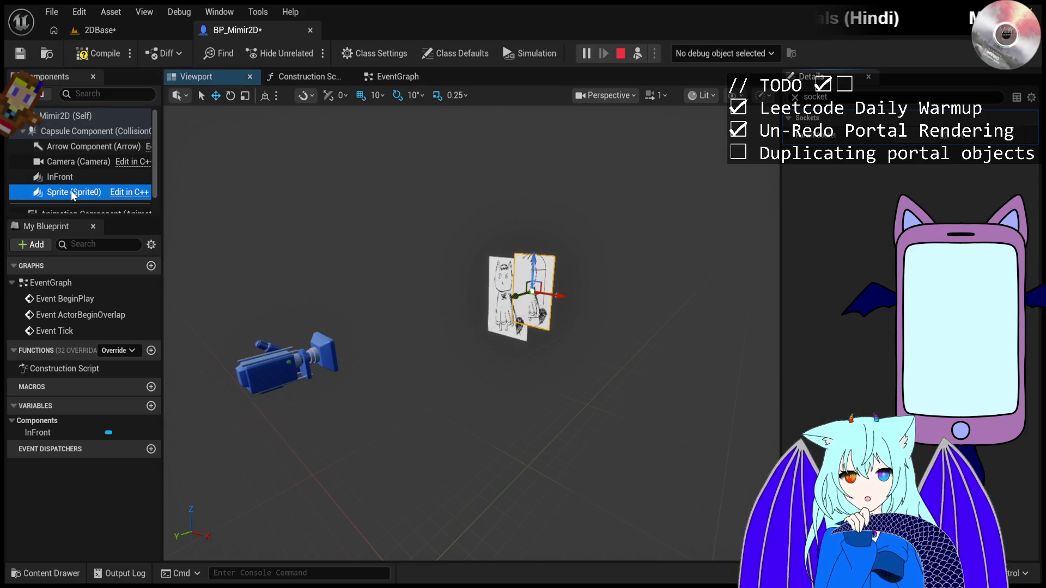
pyautogui.click(71, 176)
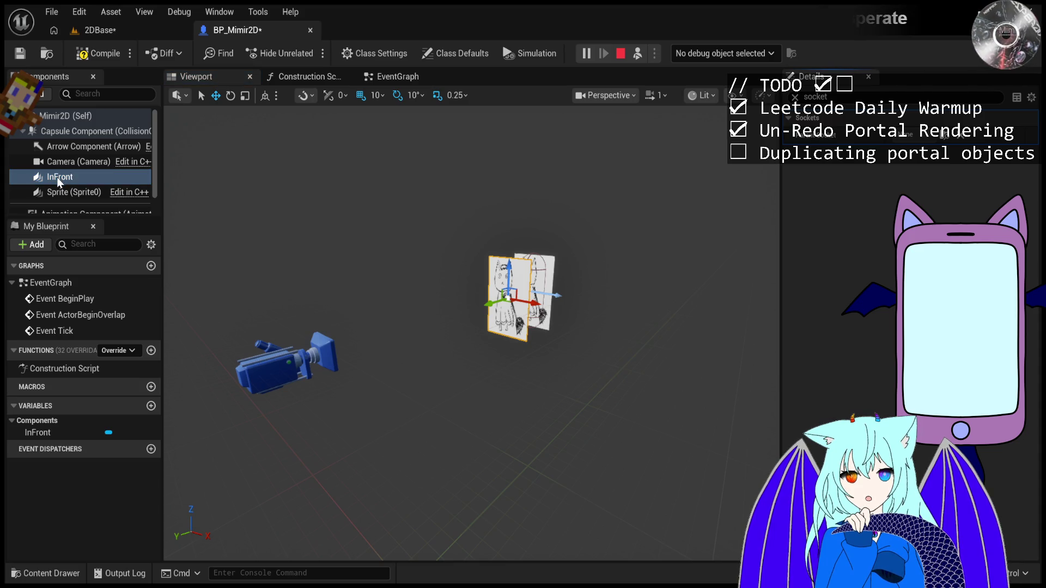
pyautogui.click(78, 193)
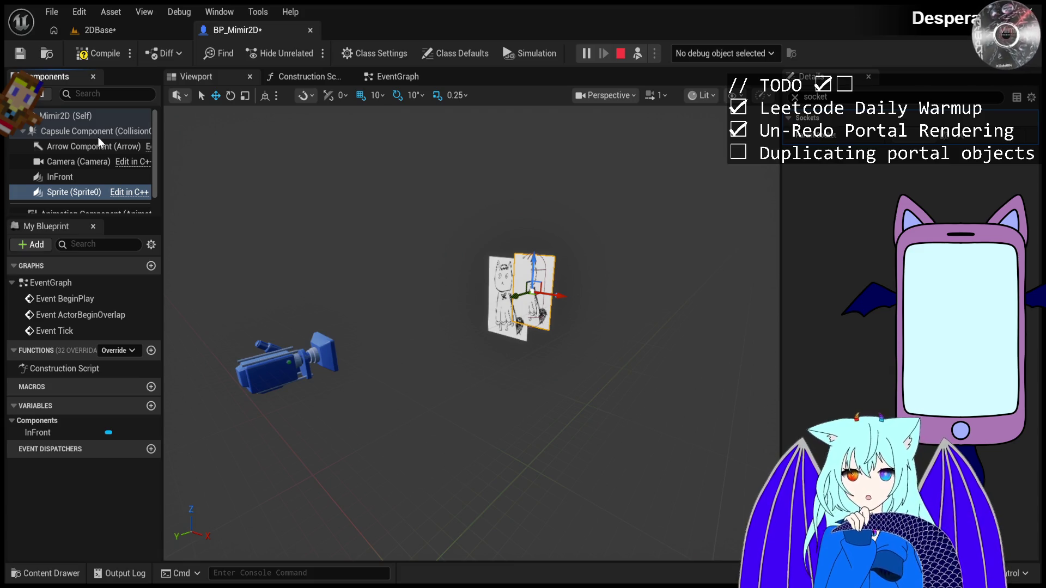
# Undo to bring back a PaperFlipbook under Sprite, then select it together with InFront.
pyautogui.hotkey('ctrl', 'z')
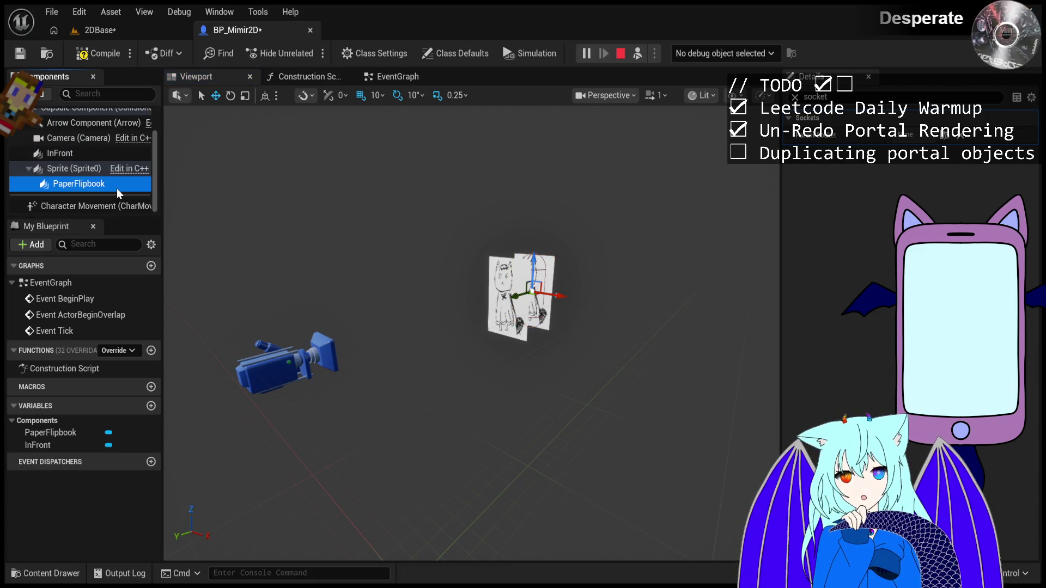
pyautogui.click(114, 159)
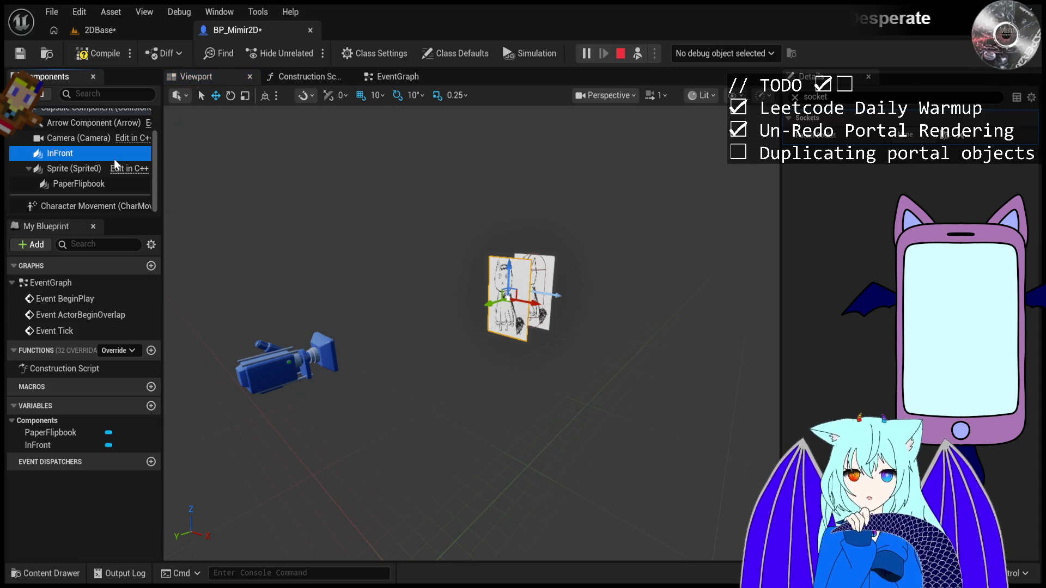
pyautogui.click(105, 183)
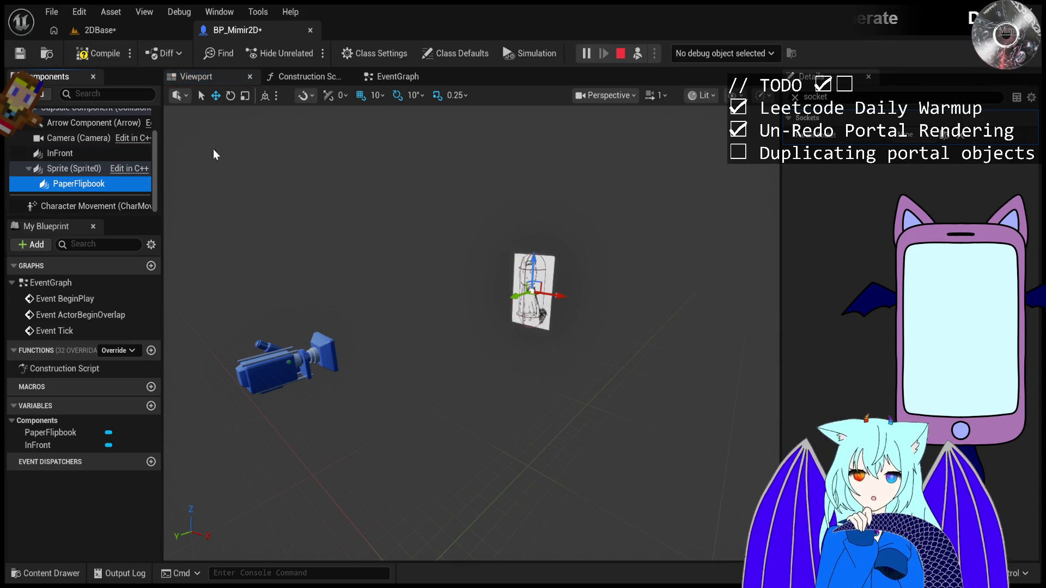
pyautogui.click(61, 153)
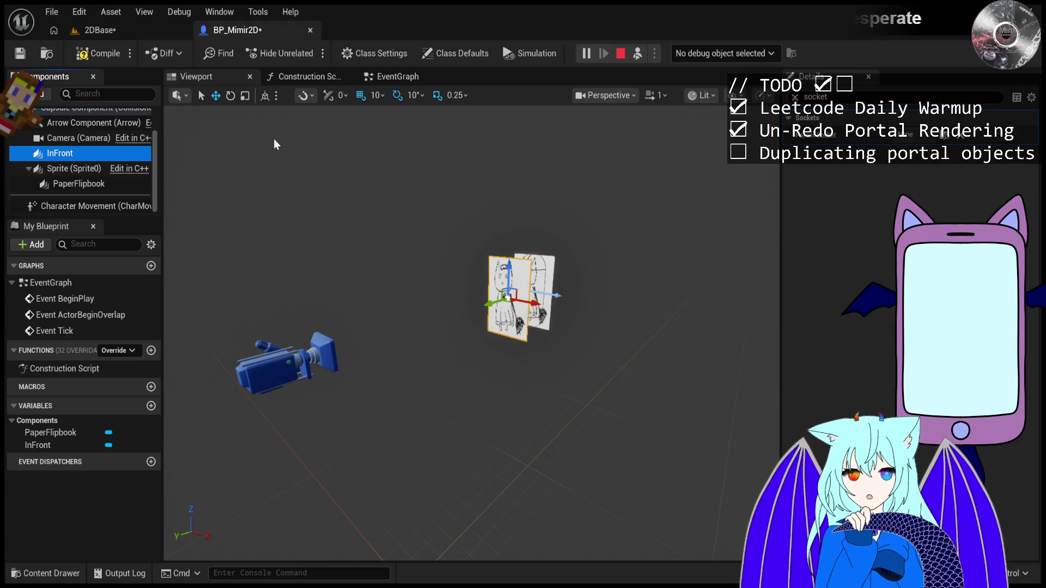
pyautogui.click(274, 194)
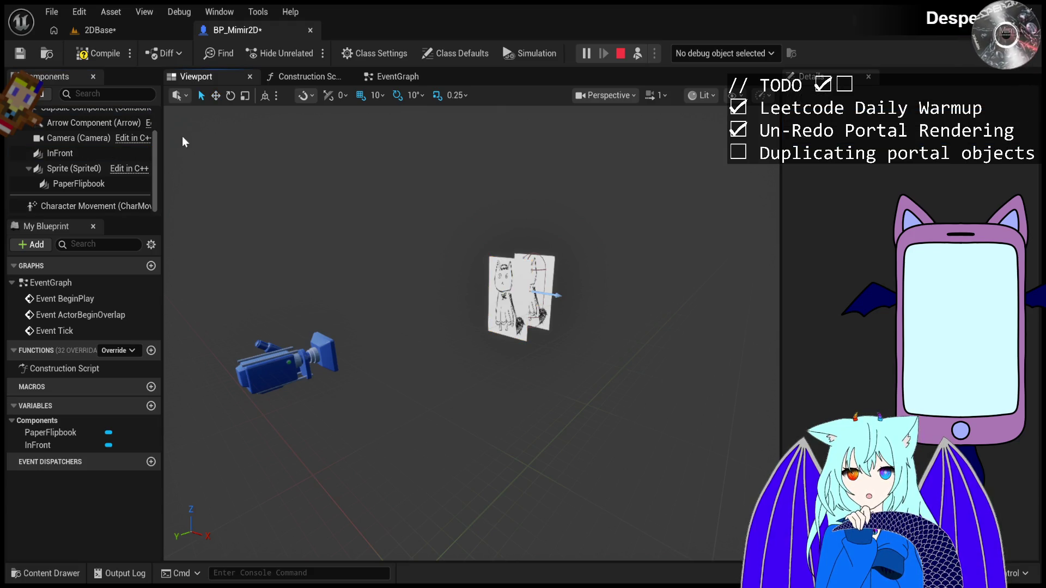
pyautogui.click(97, 187)
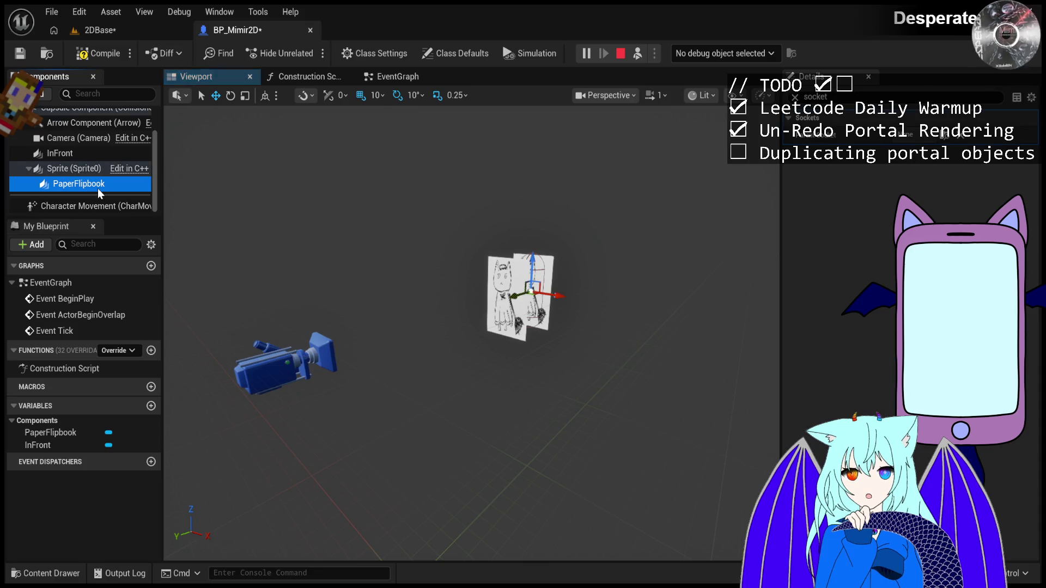
pyautogui.keyDown('ctrl'); pyautogui.click(90, 153); pyautogui.keyUp('ctrl')
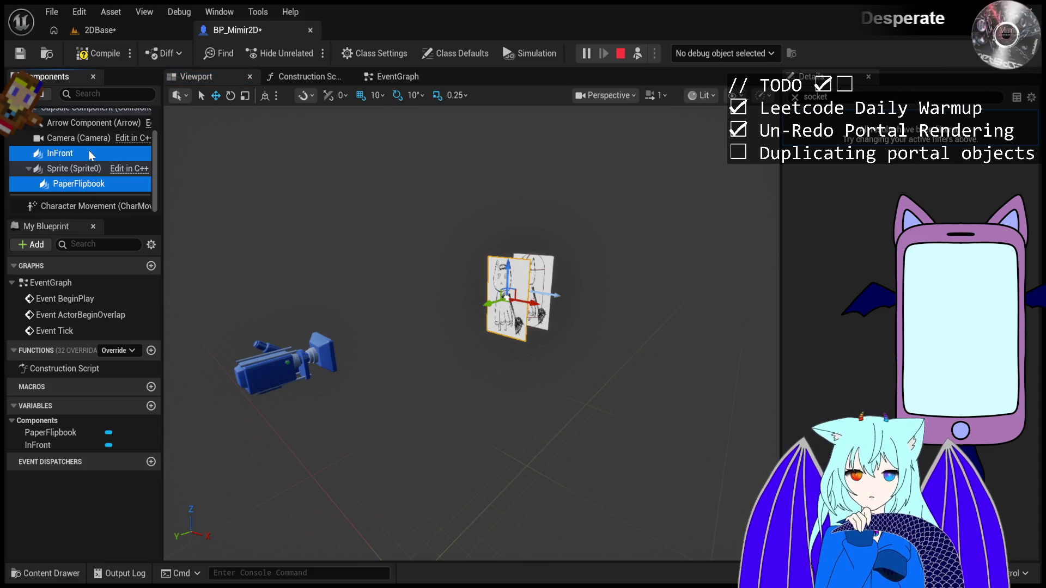
# Stop the play session, delete InFront, then undo to restore it.
pyautogui.click(620, 53)
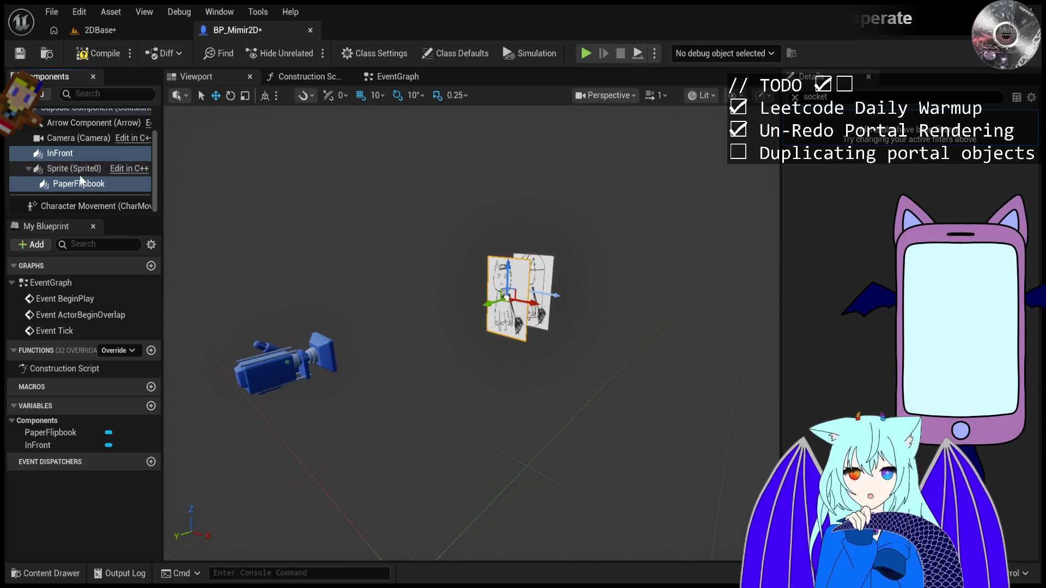
pyautogui.click(83, 152)
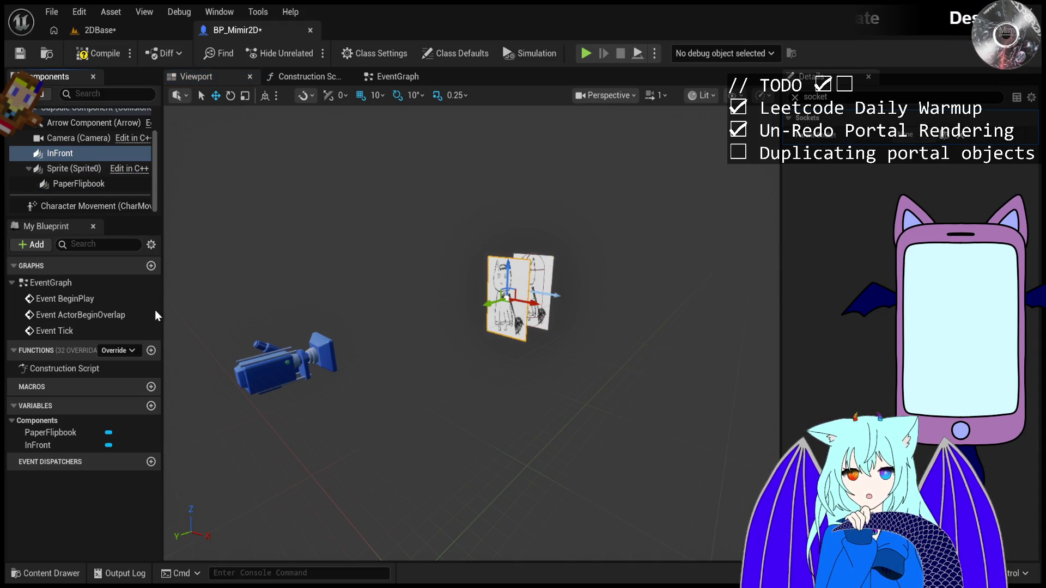
pyautogui.press('Delete')
pyautogui.click(101, 169)
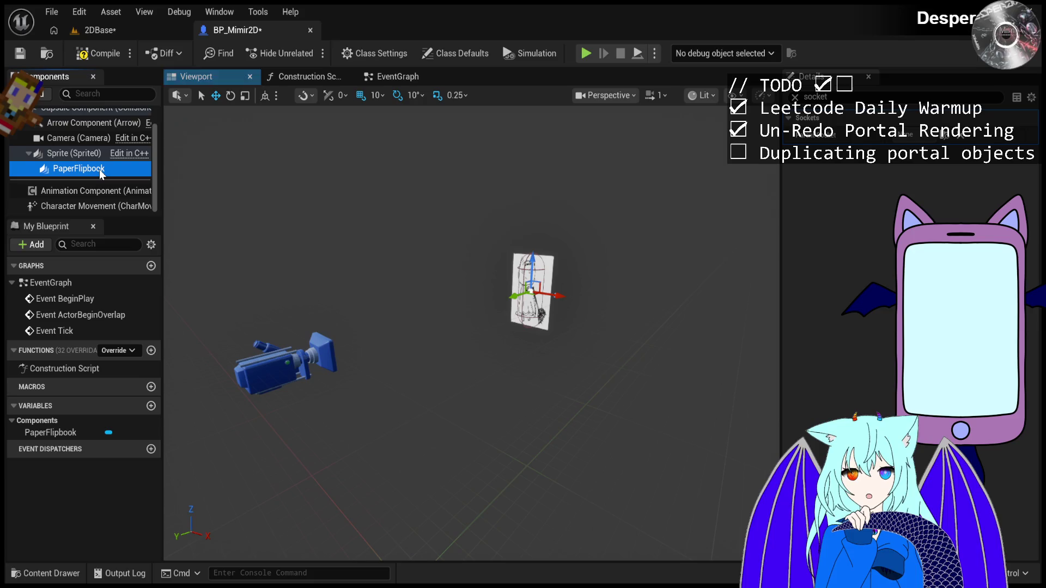
pyautogui.hotkey('ctrl', 'z')
pyautogui.click(96, 166)
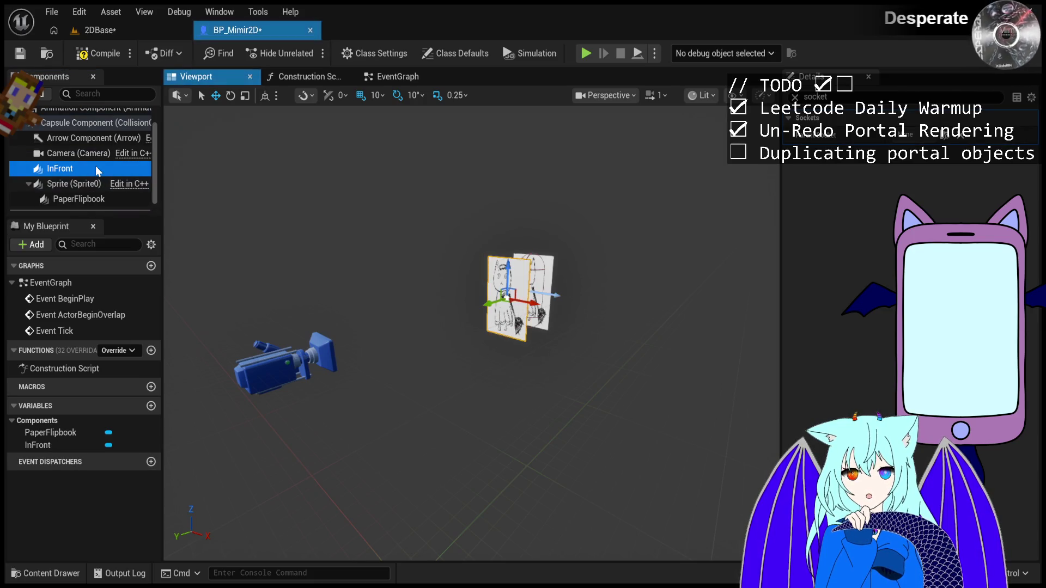
# Parent InFront under Sprite, delete PaperFlipbook, and start playing the 2DBase level.
pyautogui.moveTo(90, 172); pyautogui.dragTo(87, 185)
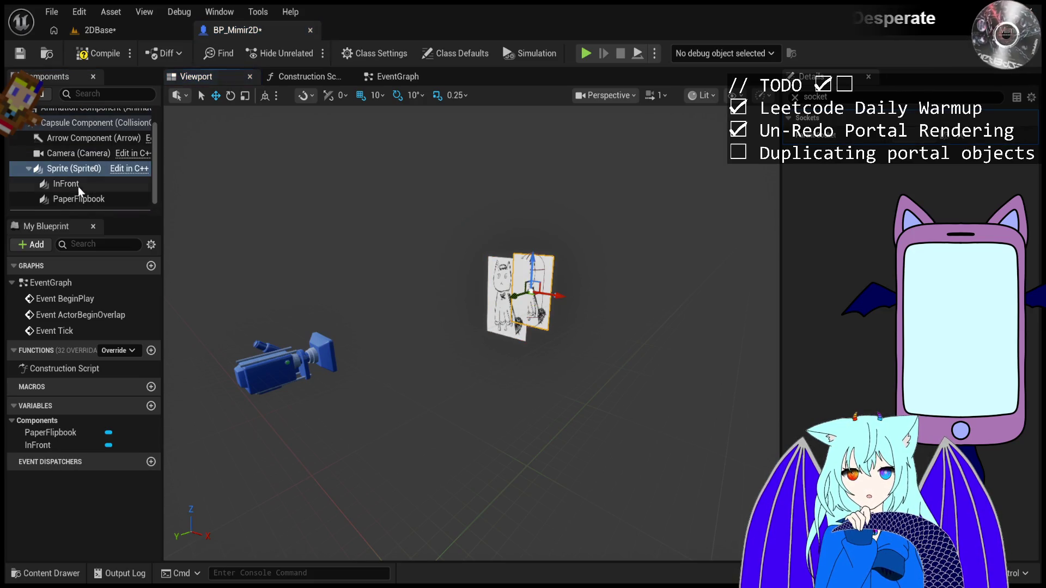
pyautogui.click(65, 199)
pyautogui.press('Delete')
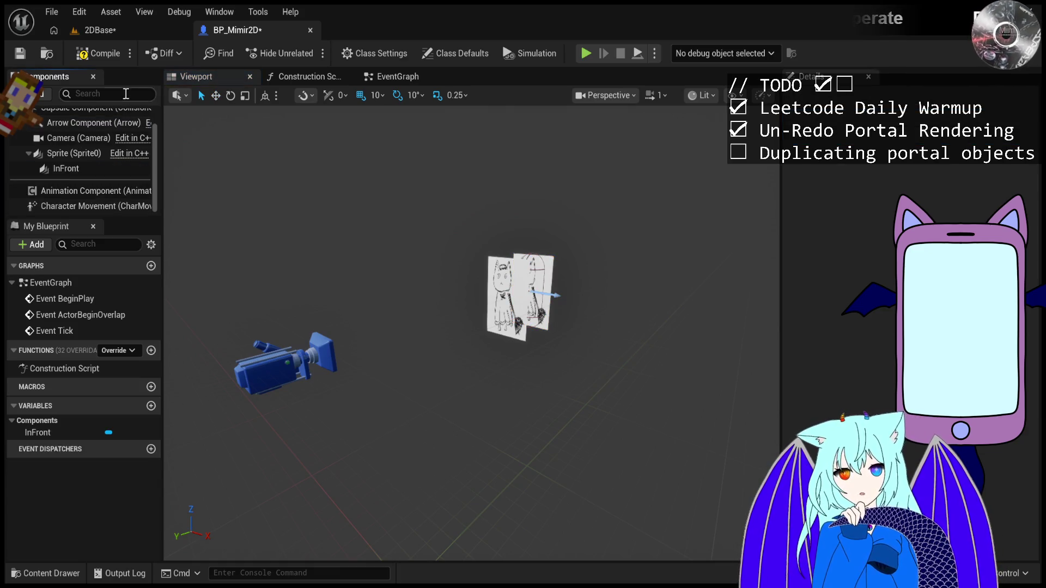
pyautogui.click(104, 31)
pyautogui.click(308, 53)
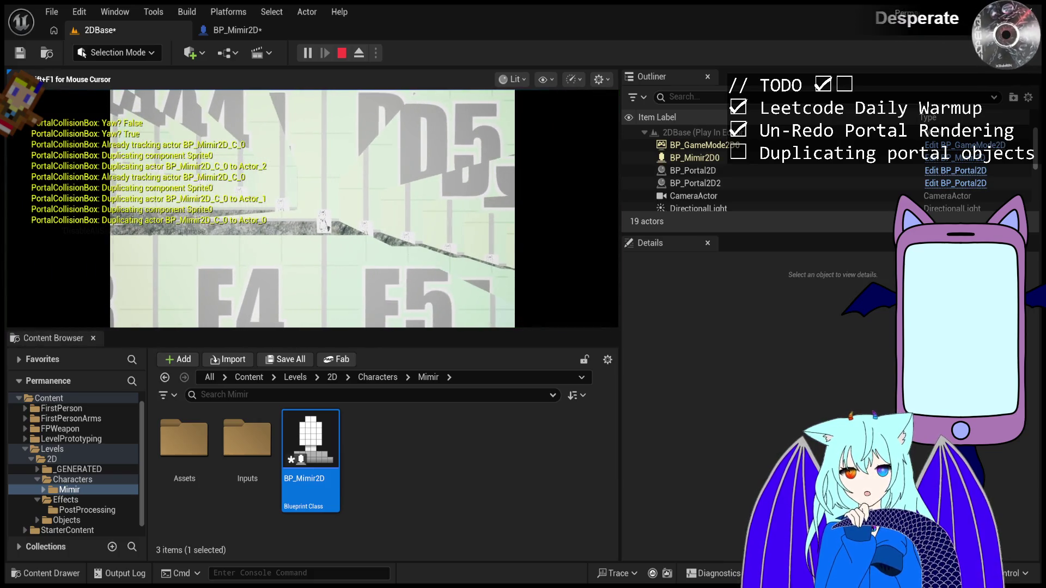
# Eject with F8, retake control, and walk Mimir right along the slope.
pyautogui.press('F8')
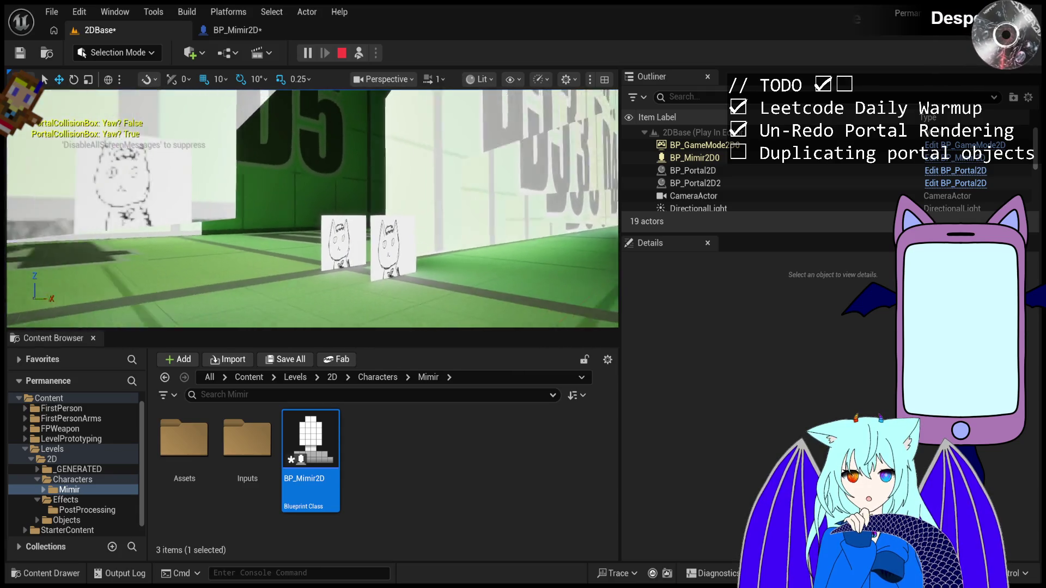
pyautogui.click(362, 54)
pyautogui.click(366, 97)
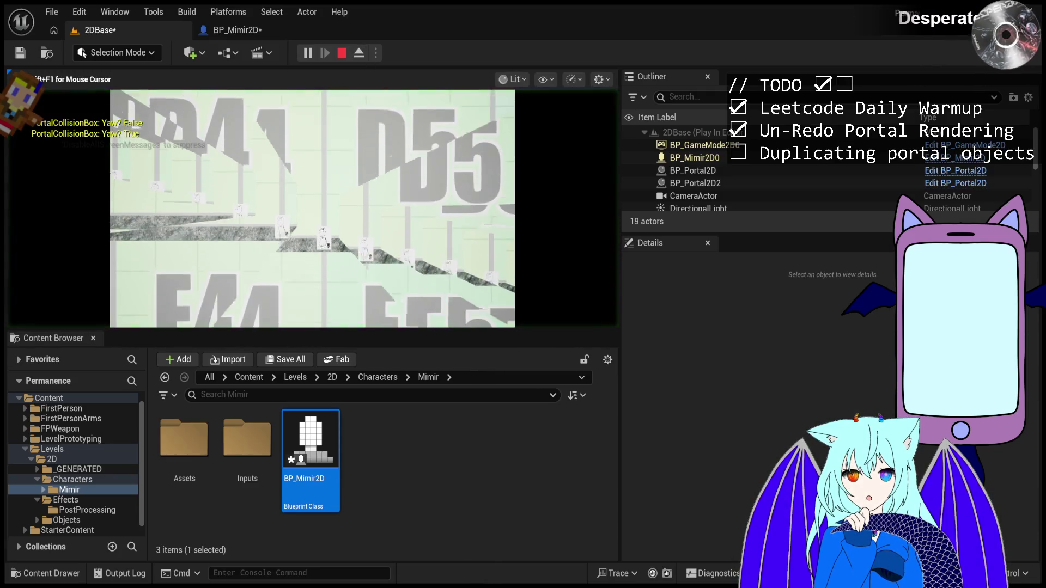
pyautogui.press('d')
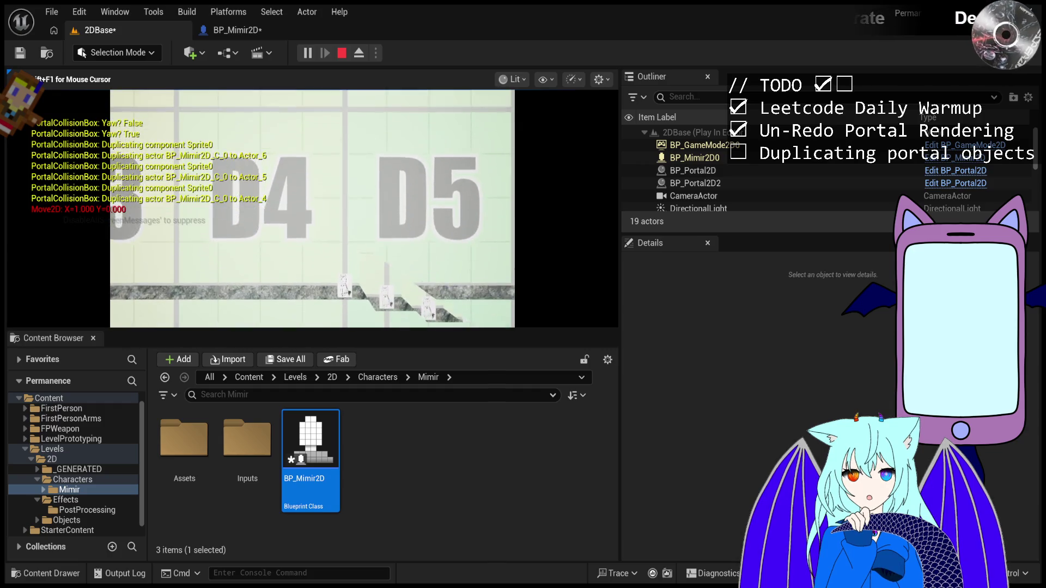
pyautogui.press('d')
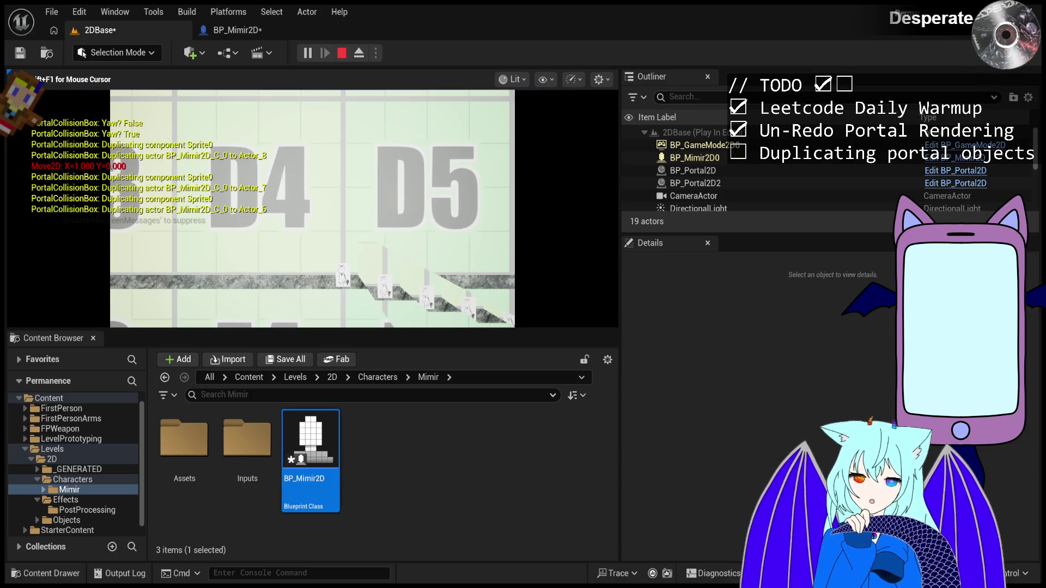
# Eject again to view the portals and Mimir copies, then stop and return to BP_Mimir2D.
pyautogui.press('F8')
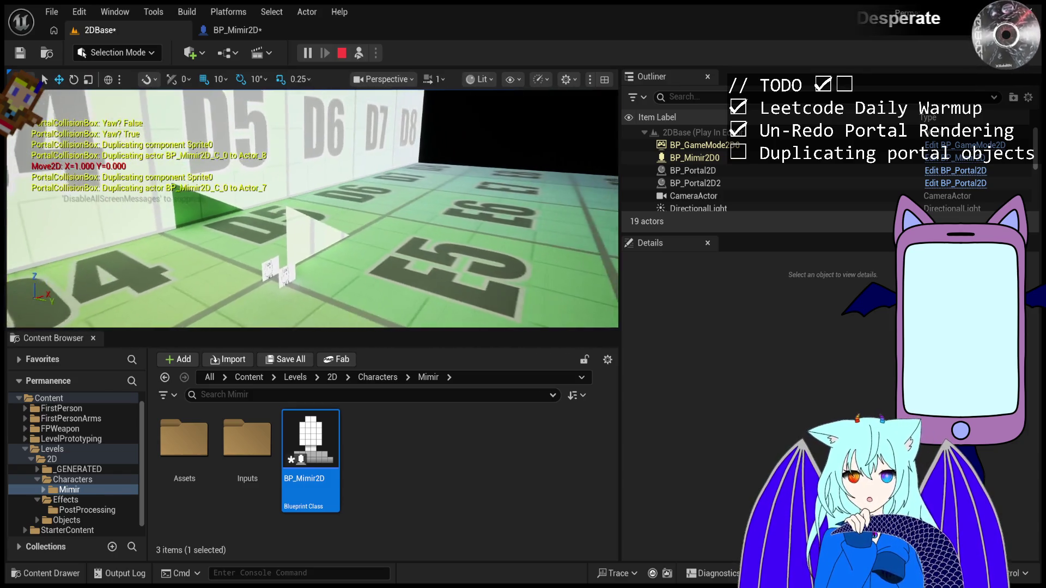
pyautogui.moveTo(325, 85)
pyautogui.mouseDown()
pyautogui.moveTo(327, 66)
pyautogui.moveTo(325, 84)
pyautogui.mouseUp()
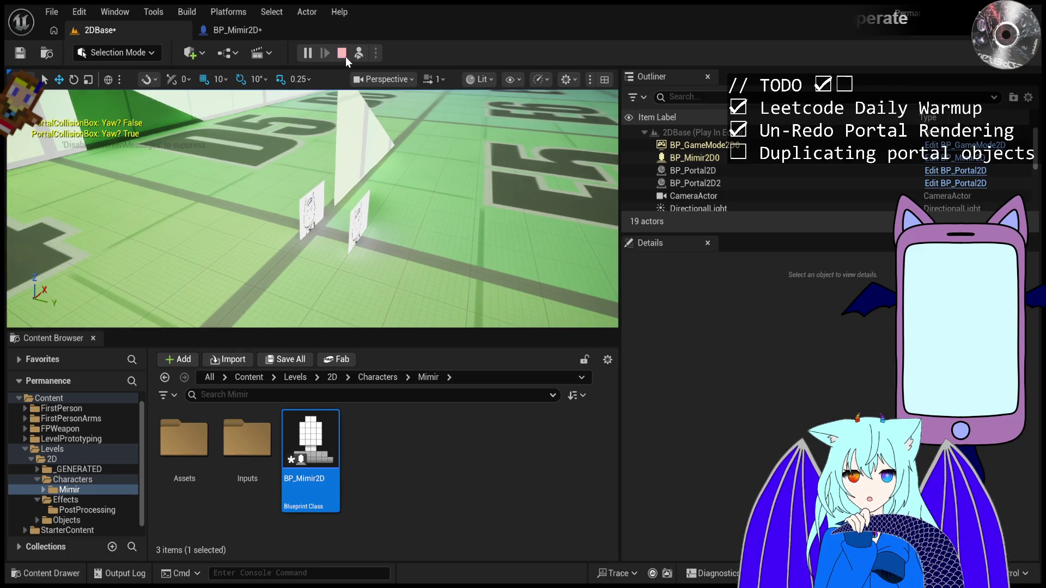
pyautogui.click(344, 54)
pyautogui.click(234, 30)
# Delete the InFront component from BP_Mimir2D.
pyautogui.click(89, 192)
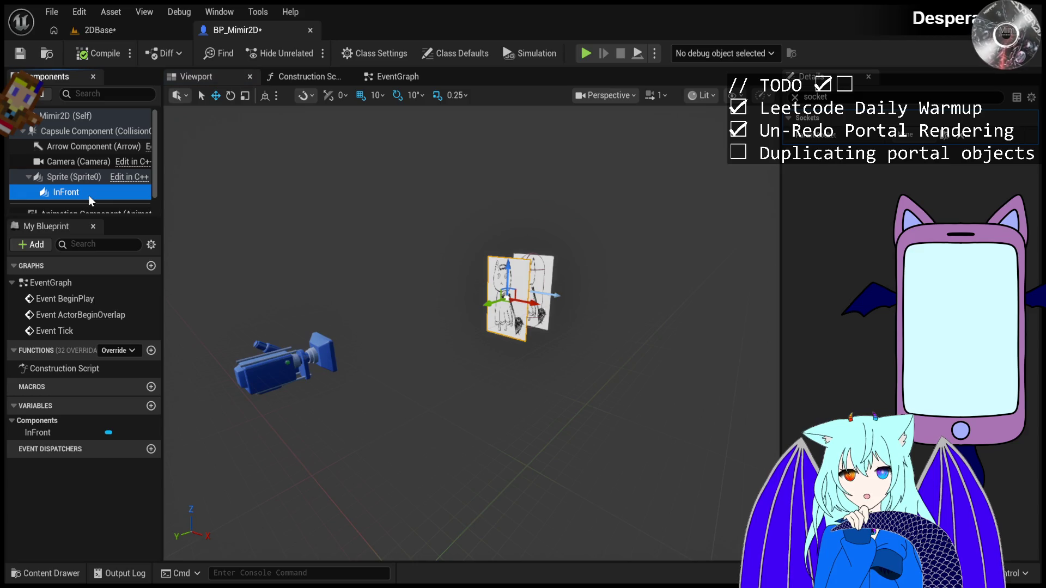
pyautogui.click(74, 180)
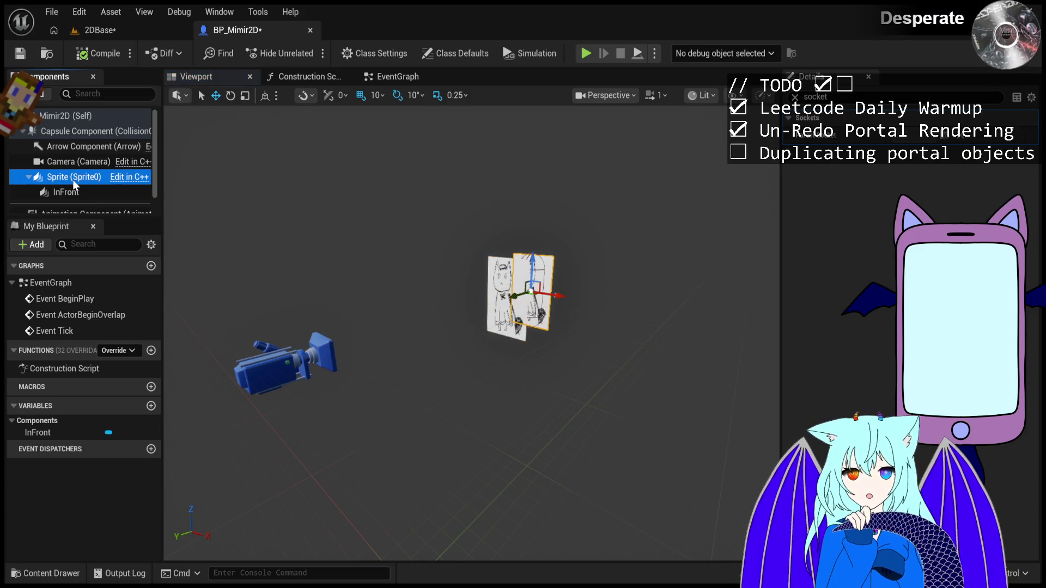
pyautogui.click(88, 193)
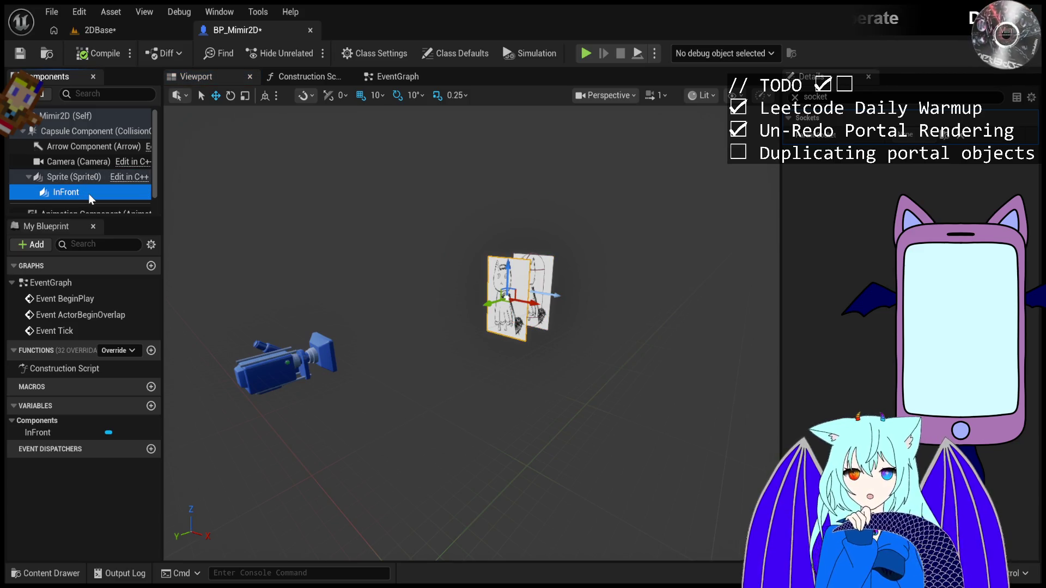
pyautogui.press('Delete')
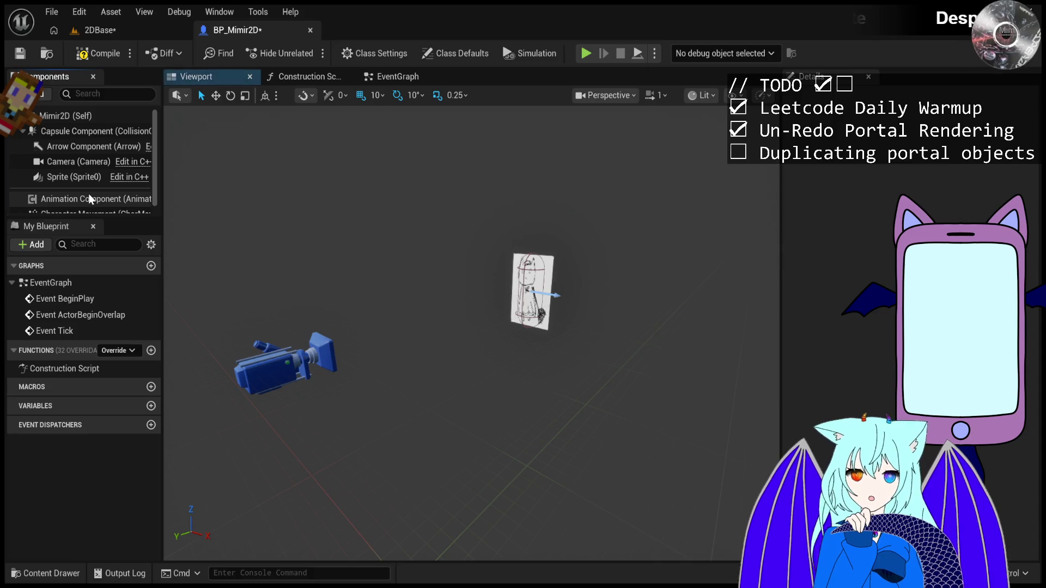
# Play 2DBase, walk left through the portals, stop, and return to BP_Mimir2D.
pyautogui.click(111, 34)
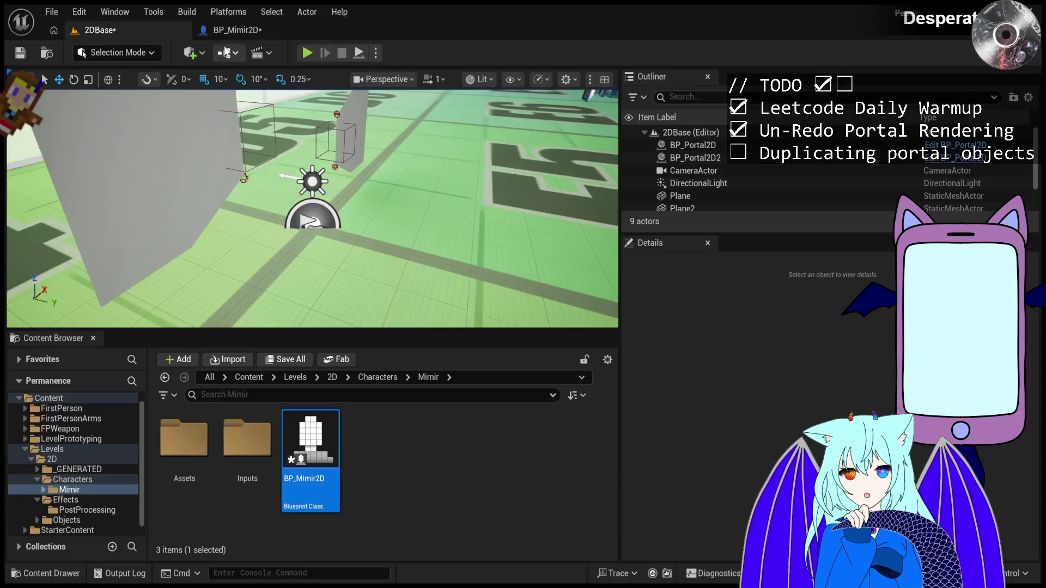
pyautogui.click(303, 54)
pyautogui.press('a')
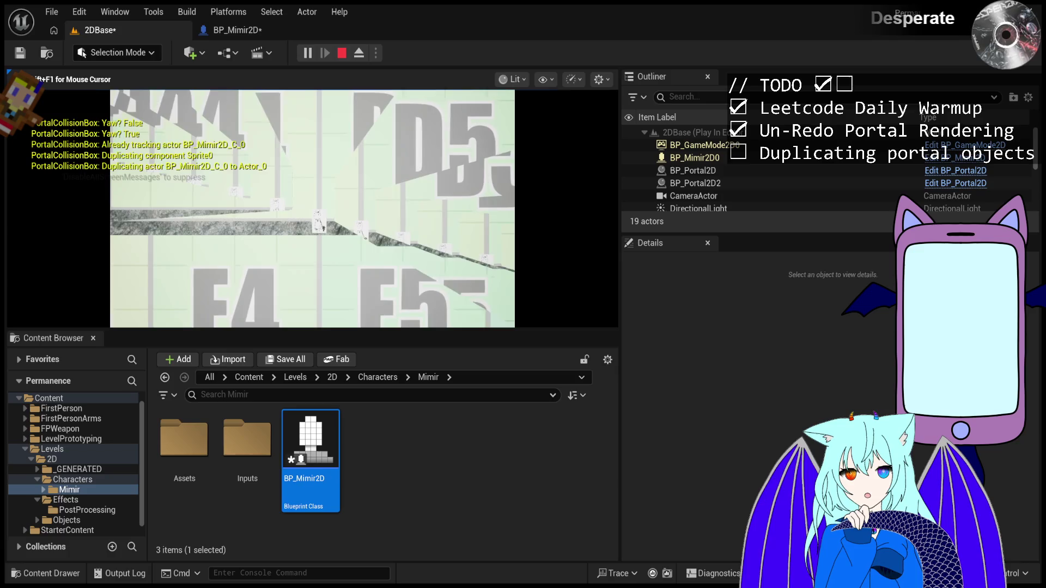
pyautogui.press('Escape')
pyautogui.click(234, 30)
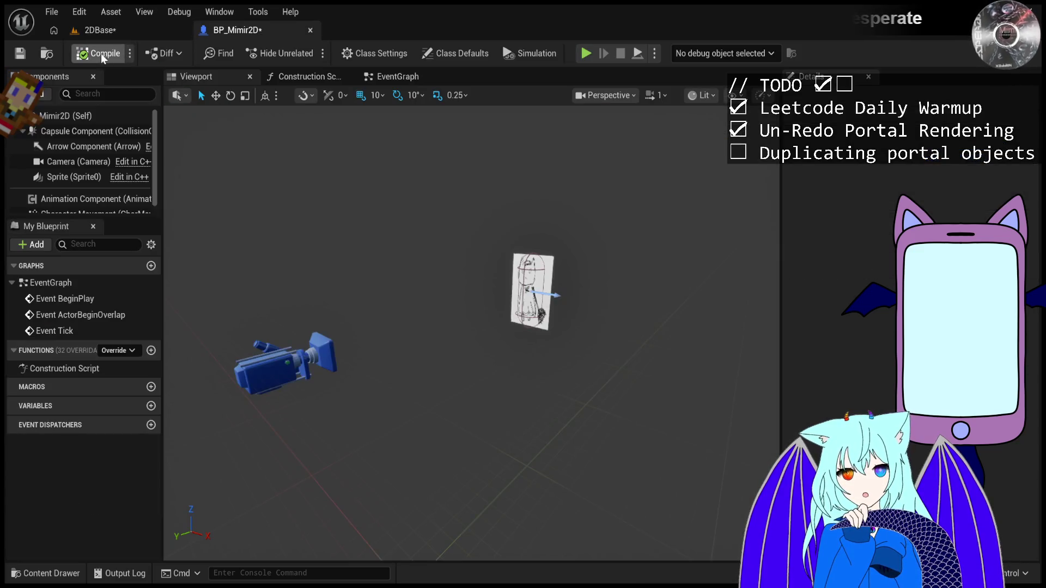
# Play 2DBase, move the character right across the portals, then stop.
pyautogui.click(125, 36)
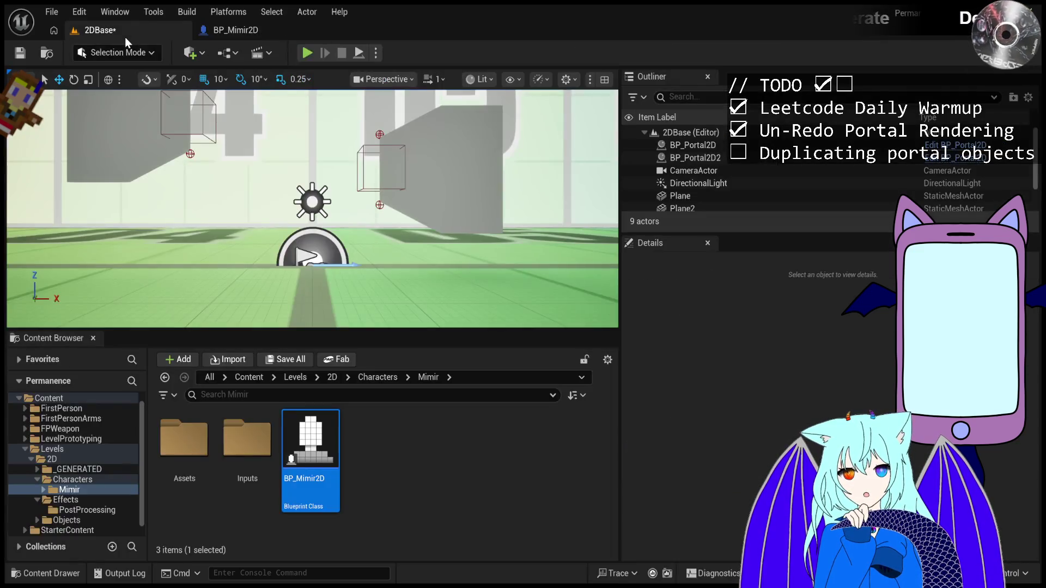
pyautogui.click(305, 55)
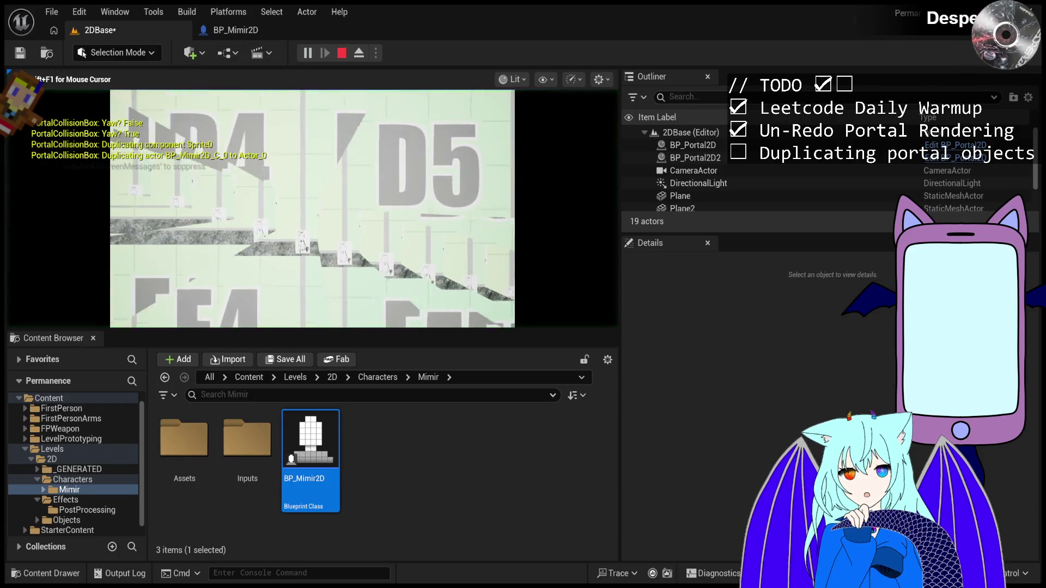
pyautogui.press('d')
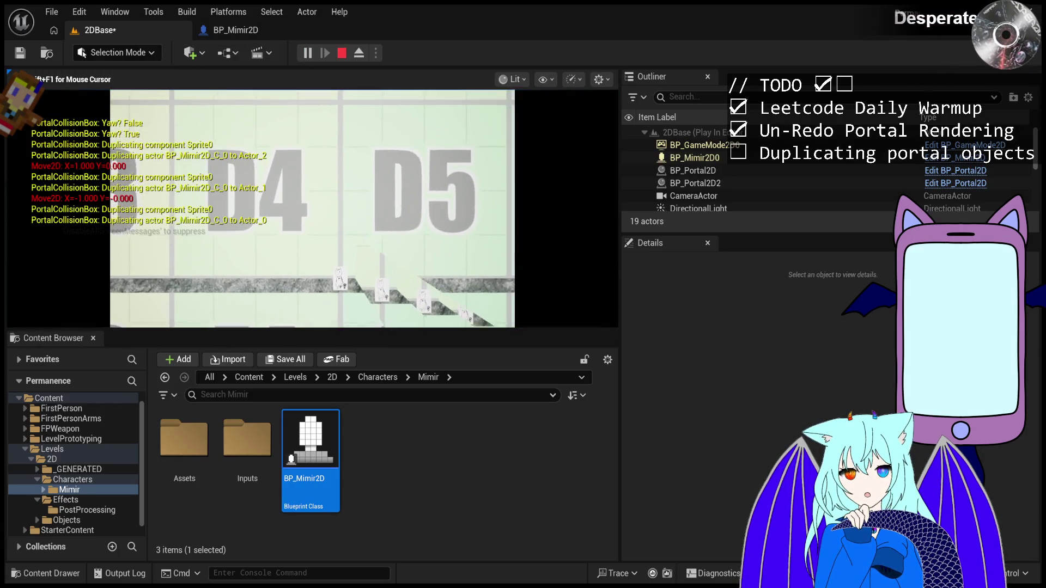
pyautogui.press('Escape')
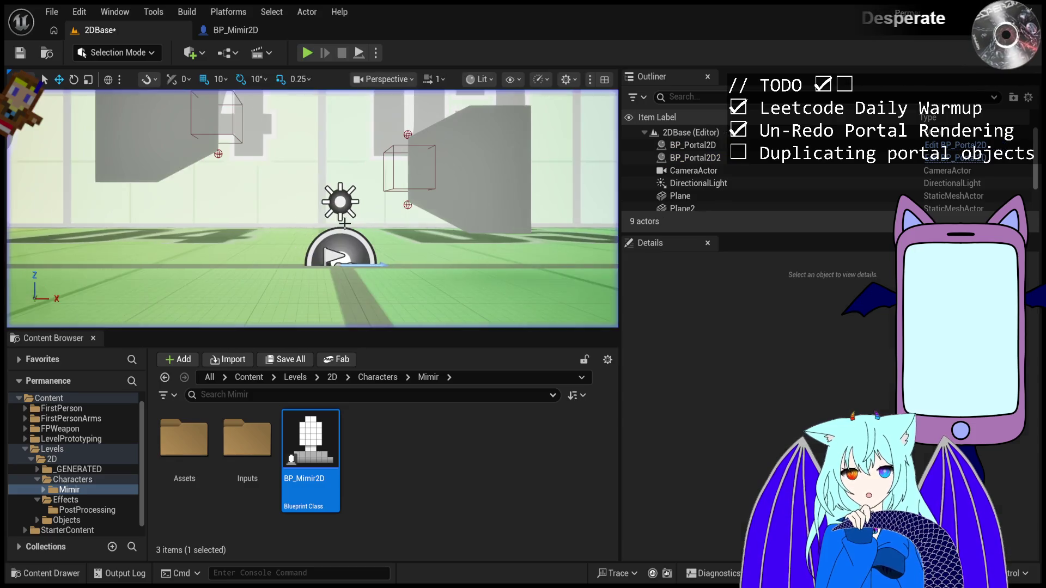
pyautogui.click(238, 36)
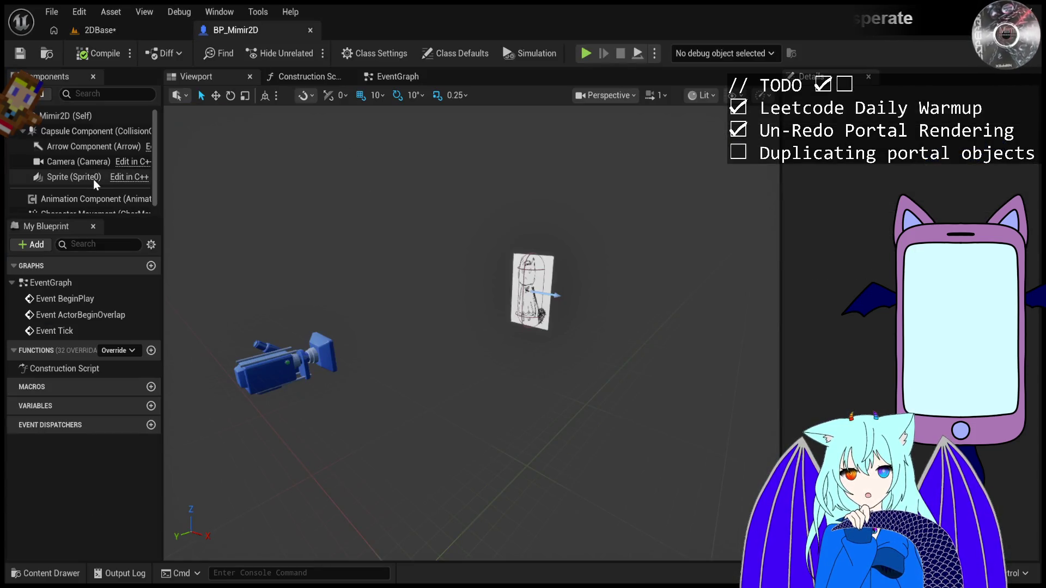
# Play again, eject to focus on BP_Portal2D and select BP_Mimir2D0, then stop.
pyautogui.click(96, 30)
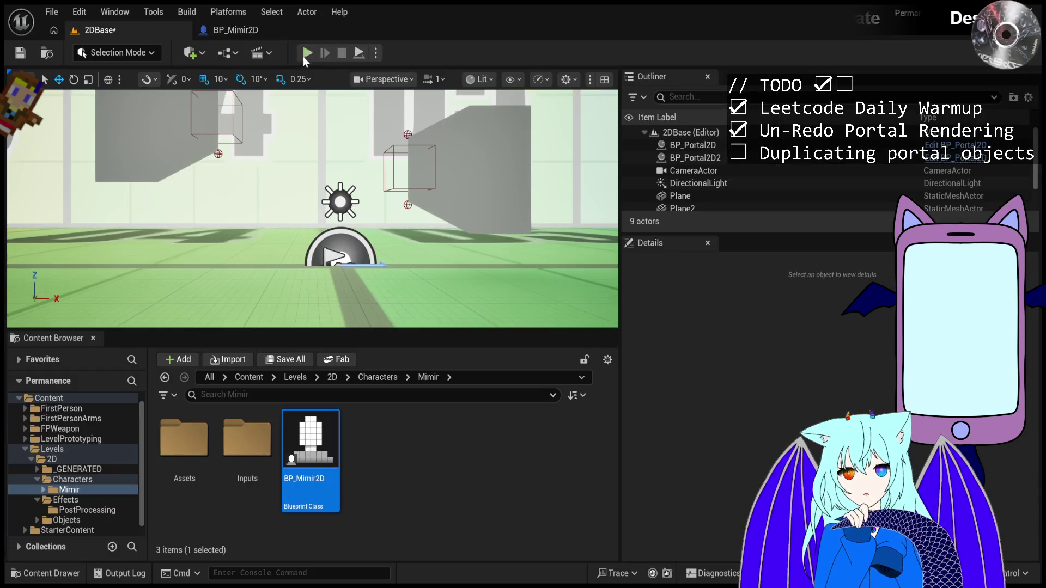
pyautogui.click(306, 53)
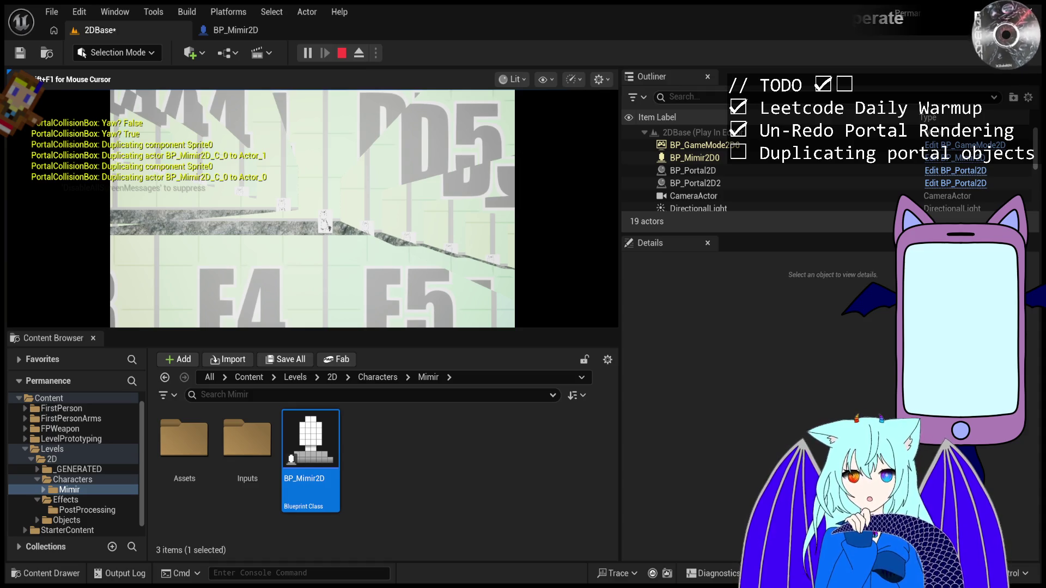
pyautogui.press('F8')
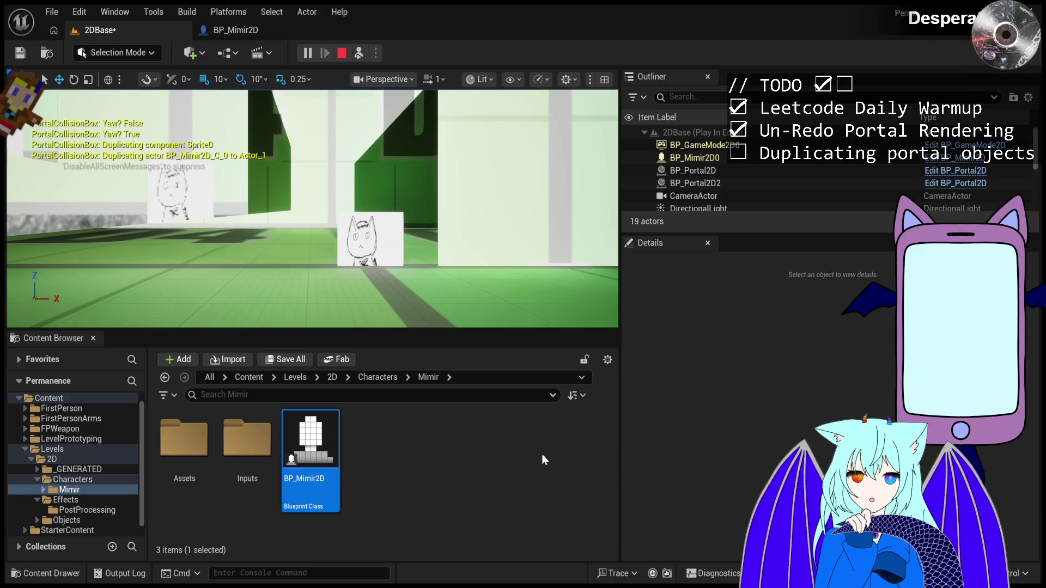
pyautogui.doubleClick(693, 170)
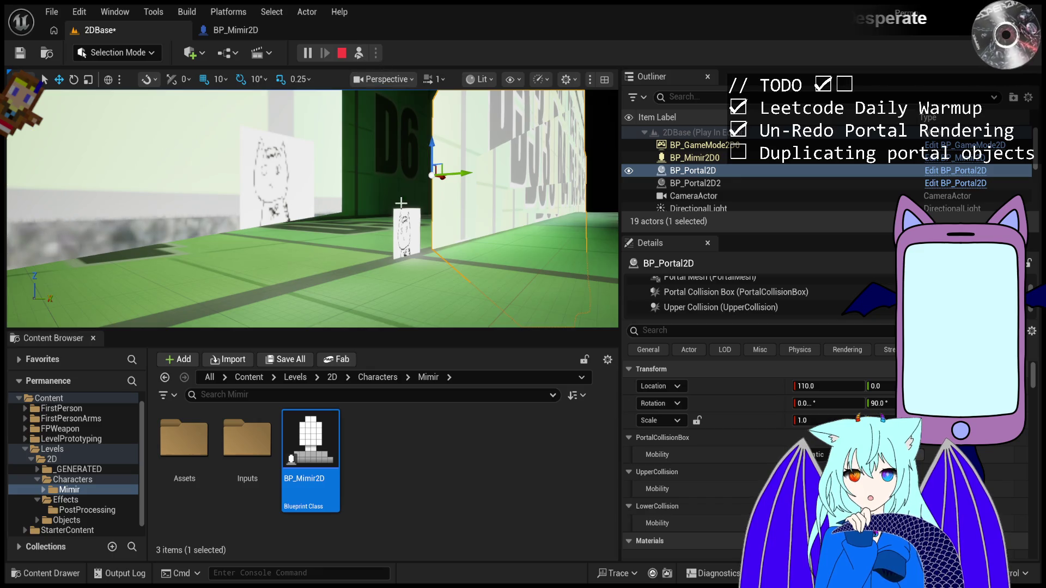
pyautogui.click(404, 231)
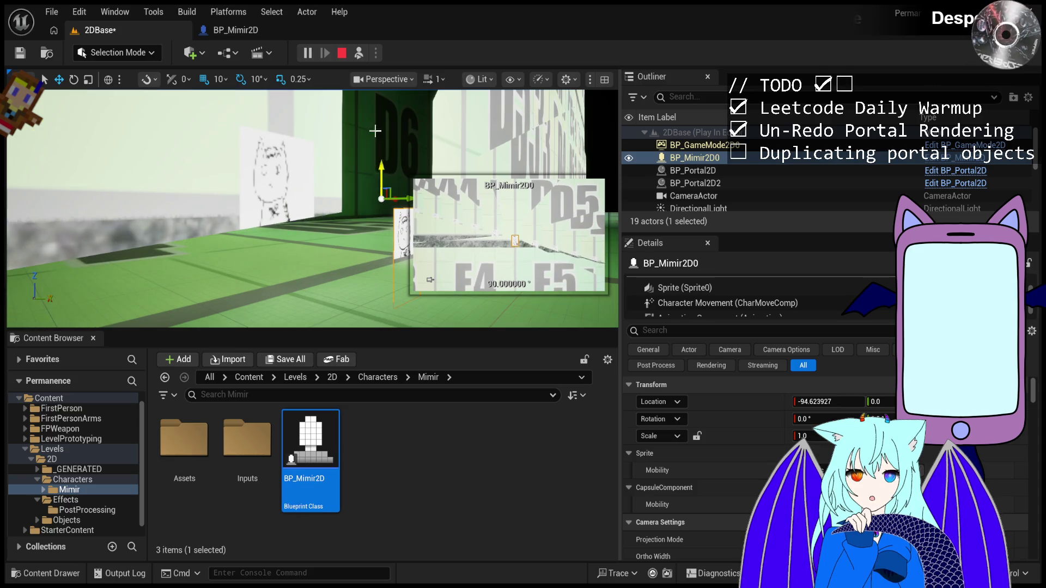
pyautogui.click(341, 52)
pyautogui.click(247, 30)
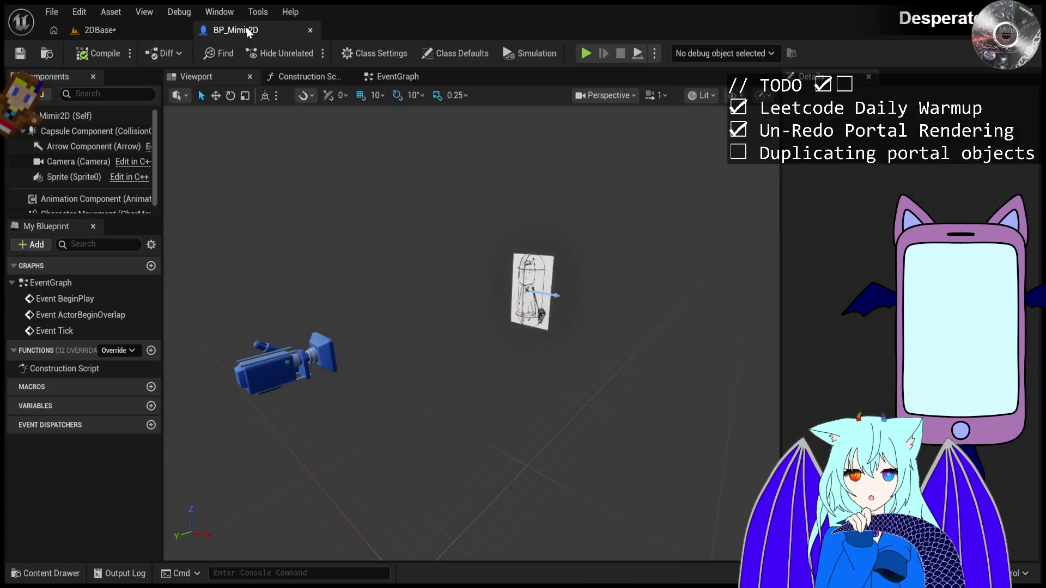
# Run one more short 2DBase playtest, then open BP_Mimir2D's class defaults.
pyautogui.click(155, 30)
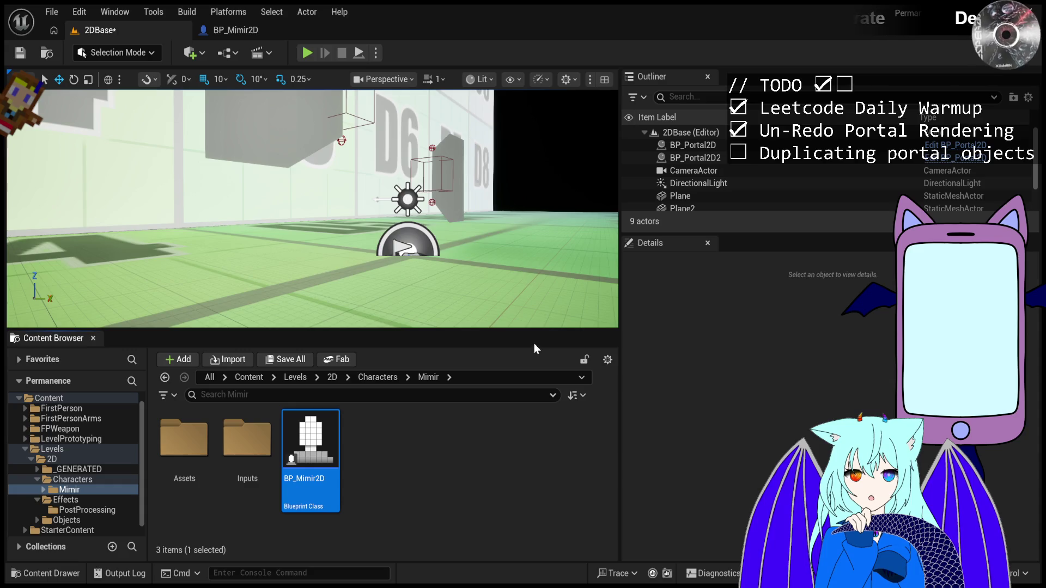
pyautogui.click(291, 34)
pyautogui.click(158, 32)
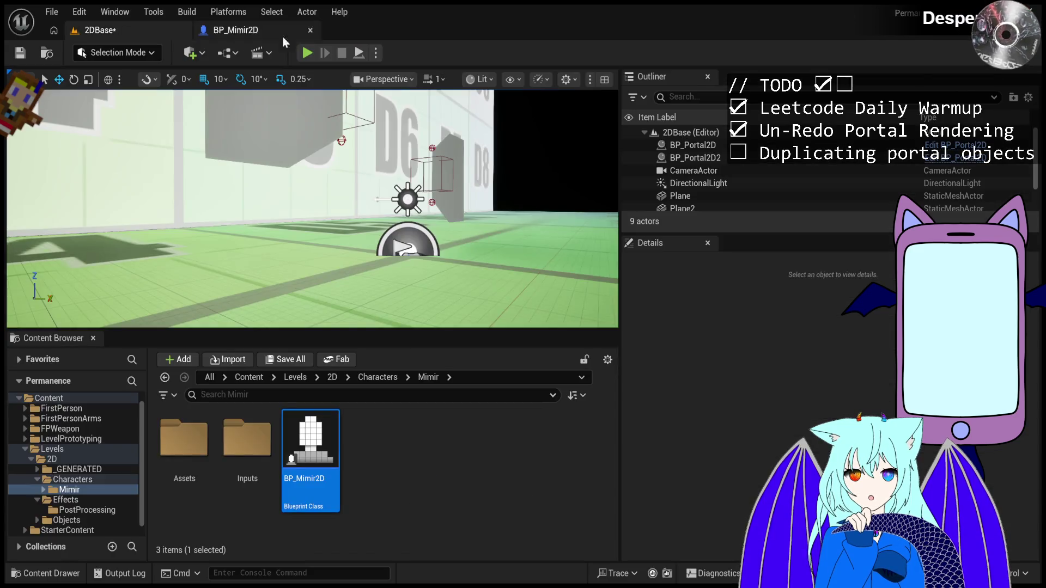
pyautogui.click(308, 52)
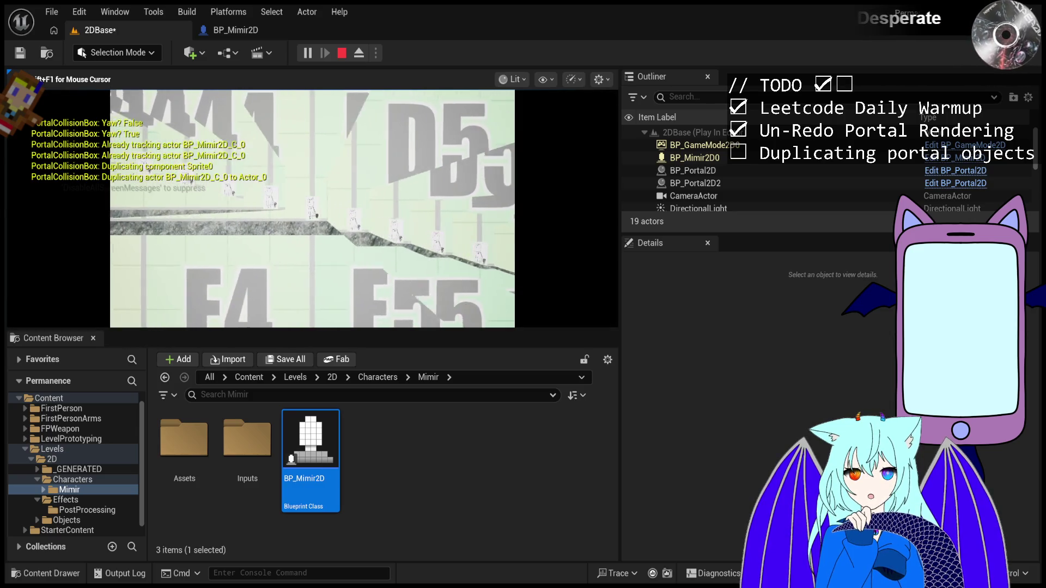
pyautogui.press('Escape')
pyautogui.click(236, 30)
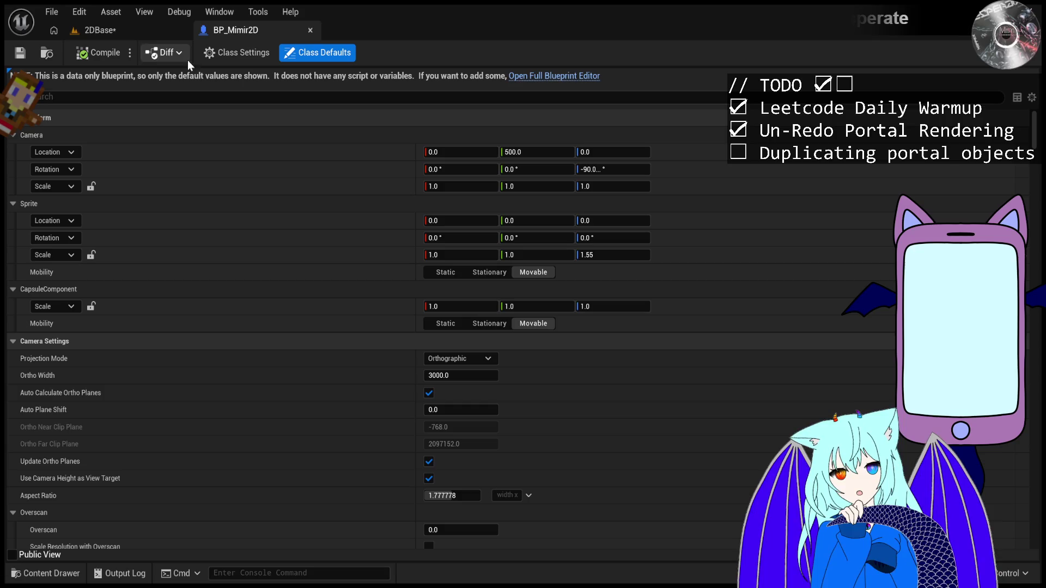
# Open BP_Mimir2D in the full Blueprint editor with Sprite selected and the Viewport shown.
pyautogui.click(126, 30)
pyautogui.click(259, 28)
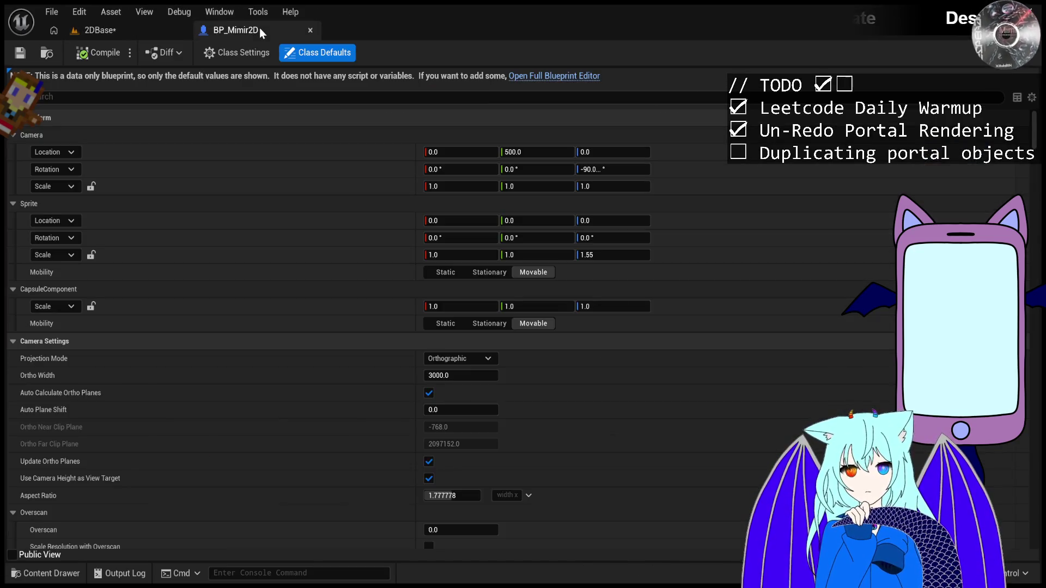
pyautogui.click(560, 76)
pyautogui.click(76, 177)
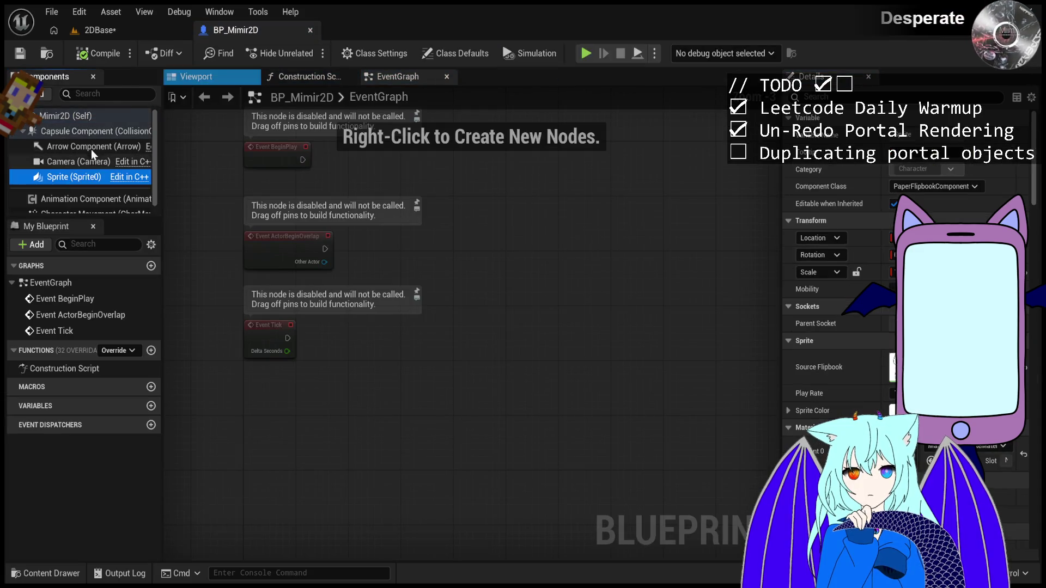
pyautogui.click(196, 76)
pyautogui.click(73, 188)
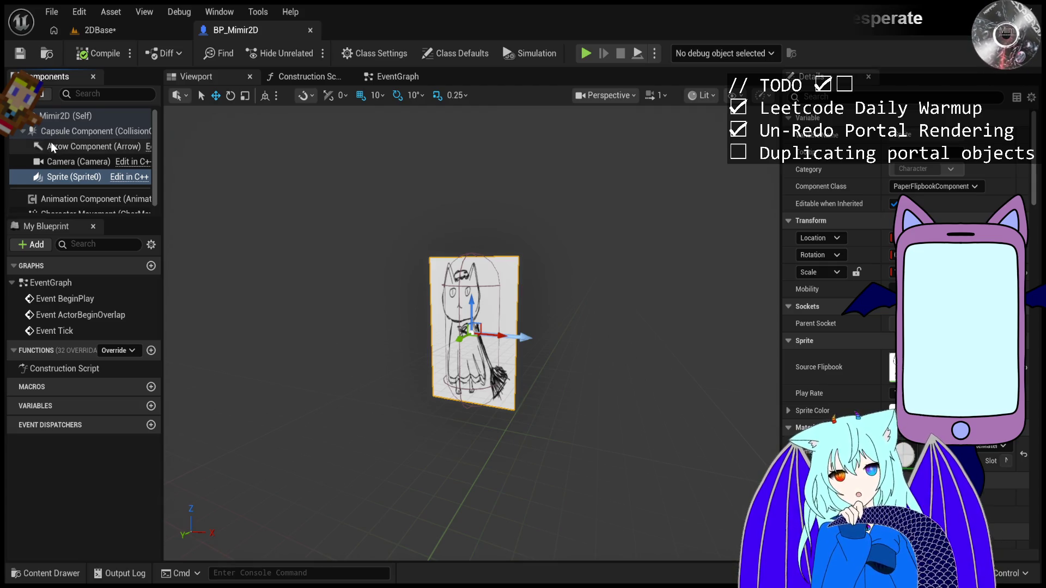
# Add a PaperFlipbook under Sprite at Location X 100, then return to 2DBase.
pyautogui.hotkey('ctrl', 'v')
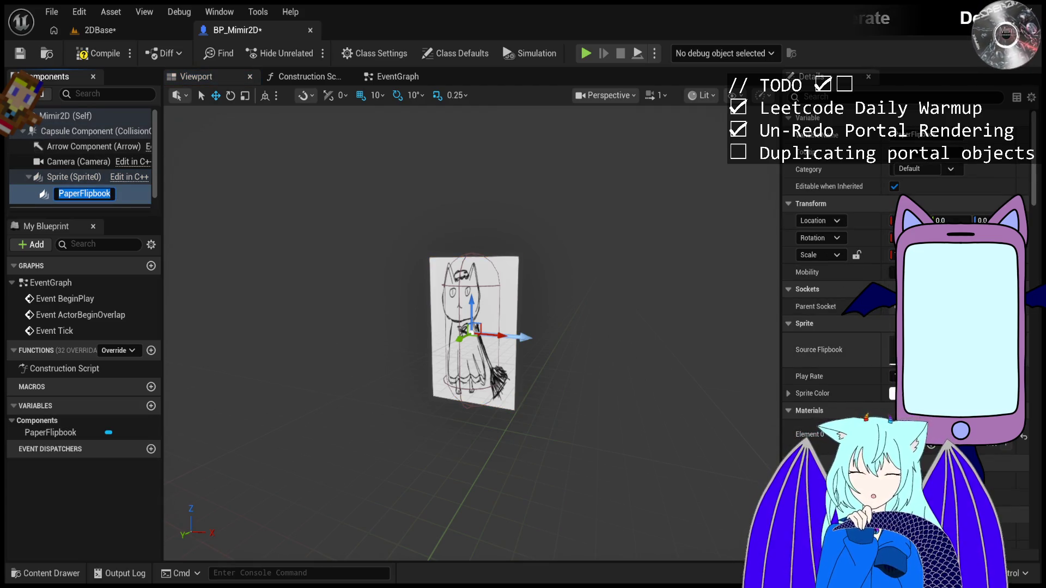
pyautogui.press('Return')
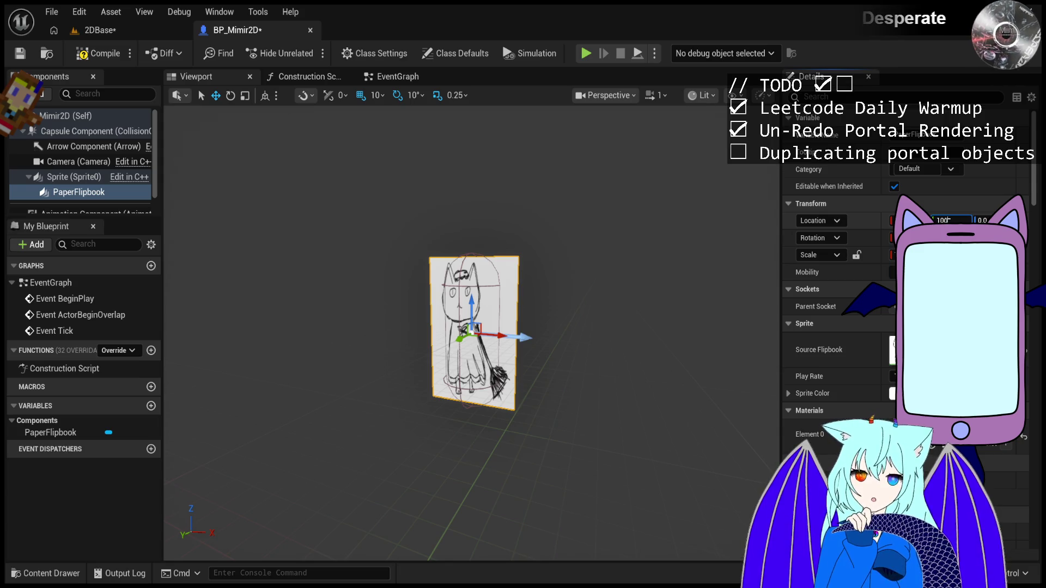
pyautogui.write('.0')
pyautogui.press('Return')
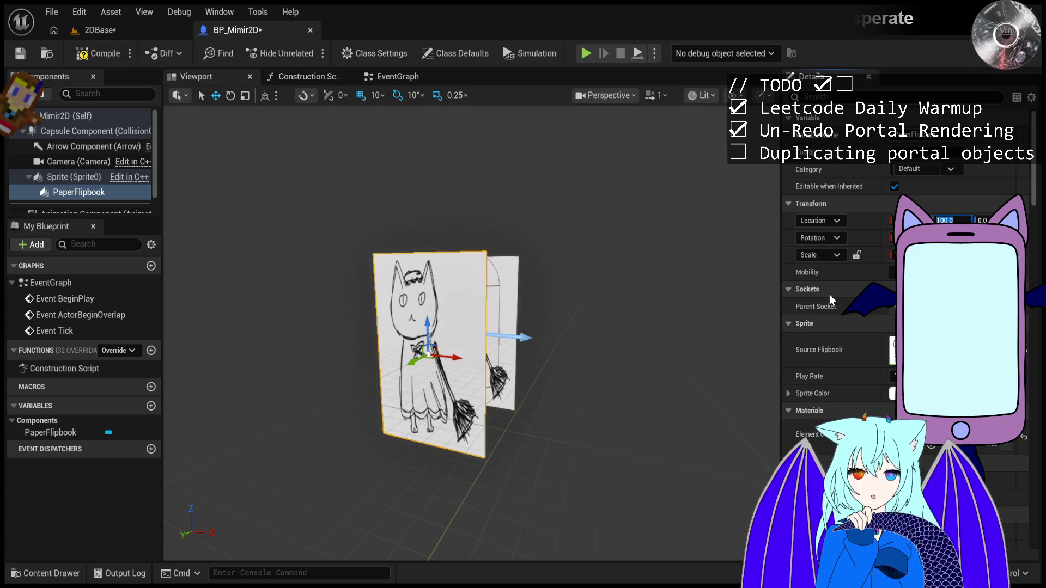
pyautogui.click(121, 31)
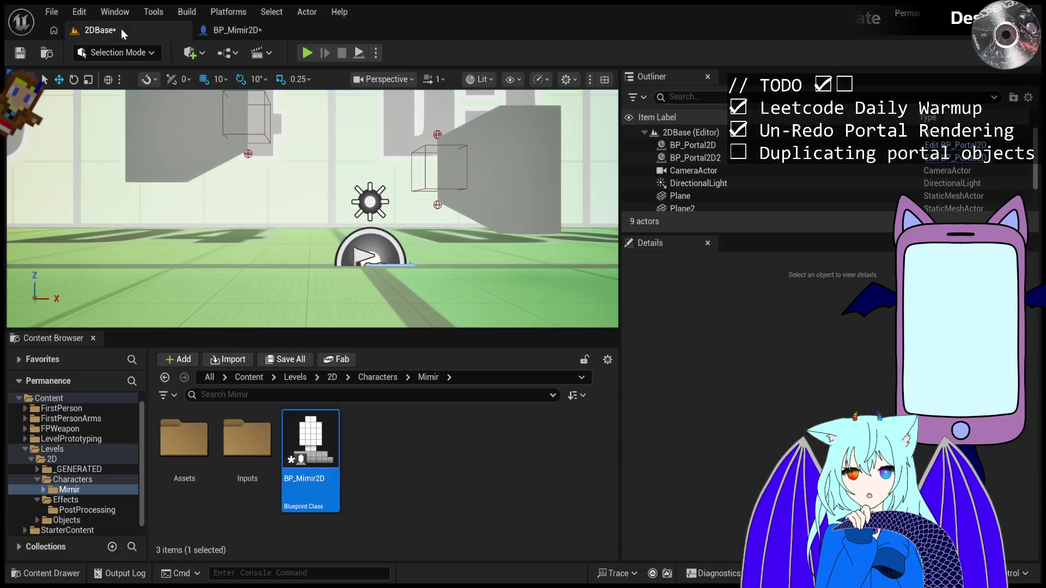
# Play 2DBase, eject with F8 to look around, stop, and return to BP_Mimir2D.
pyautogui.click(307, 52)
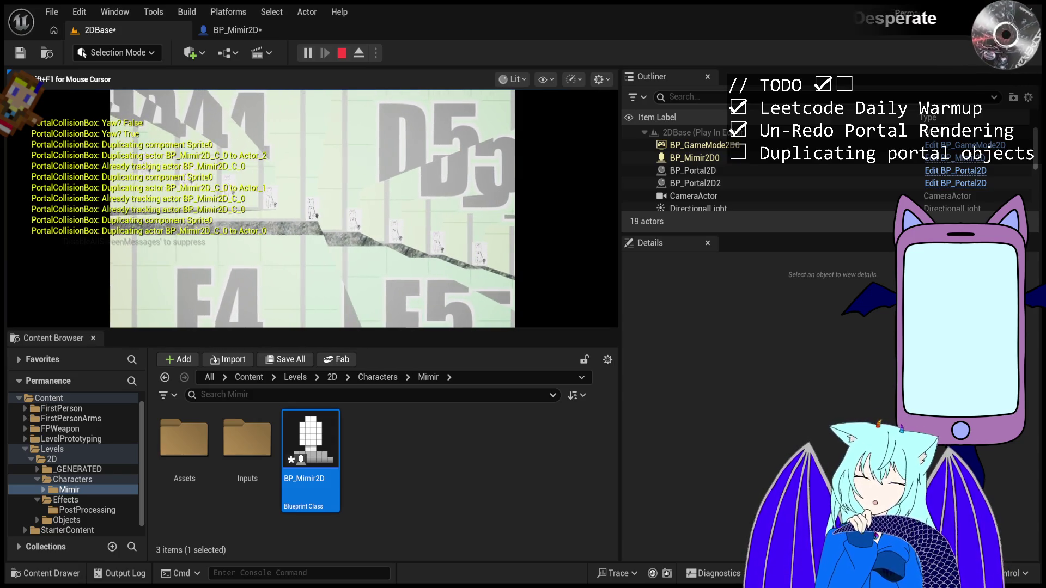
pyautogui.press('F8')
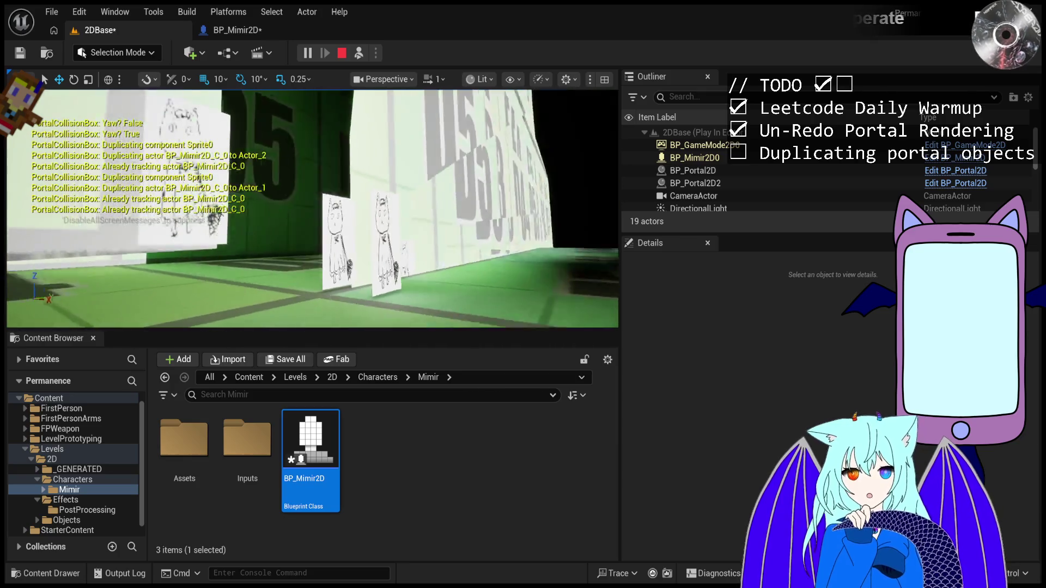
pyautogui.press('Escape')
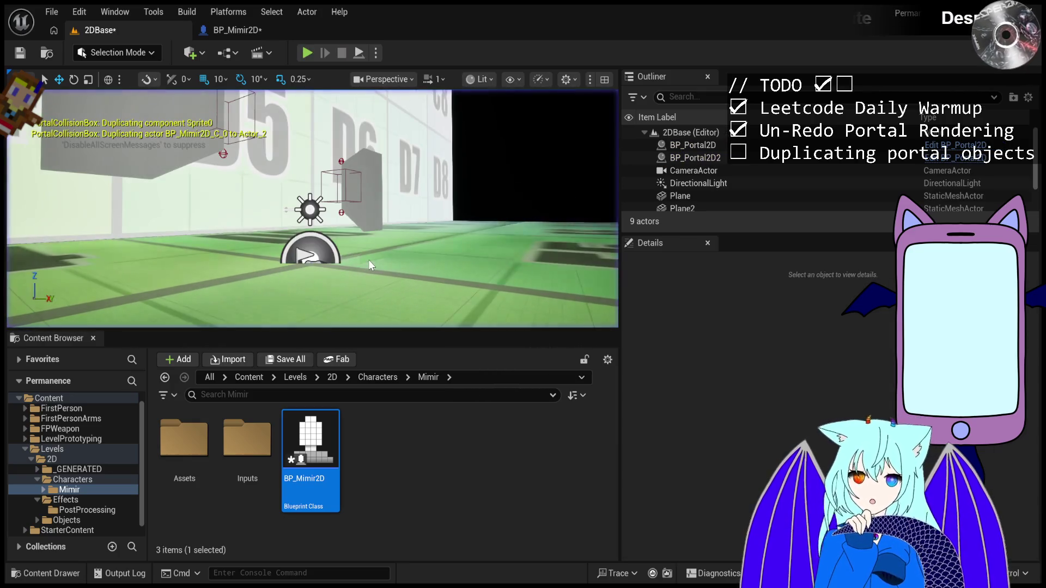
pyautogui.click(234, 30)
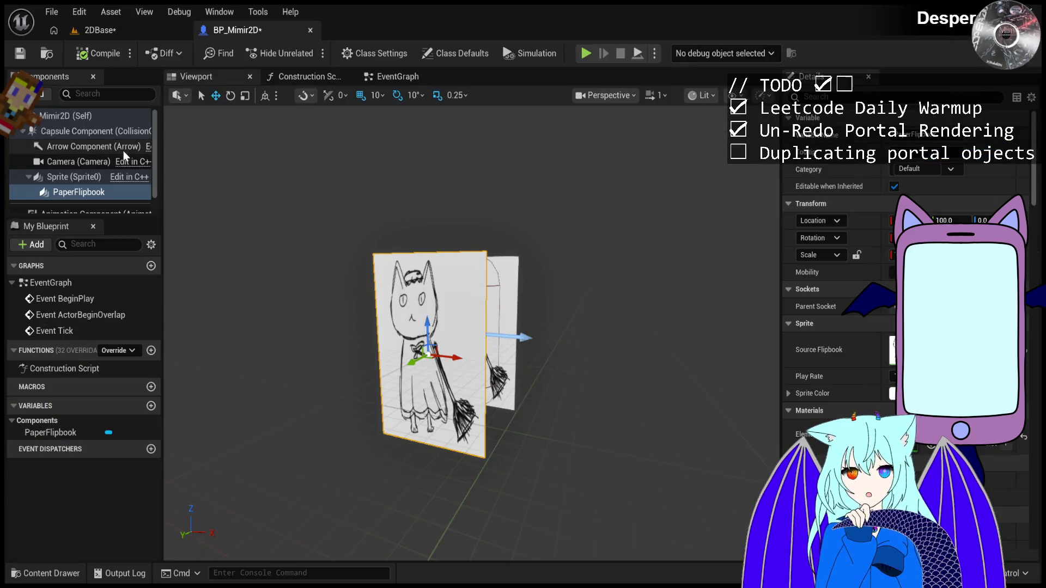
# Rename the PaperFlipbook component to InFront.
pyautogui.click(110, 194)
pyautogui.write('Fron')
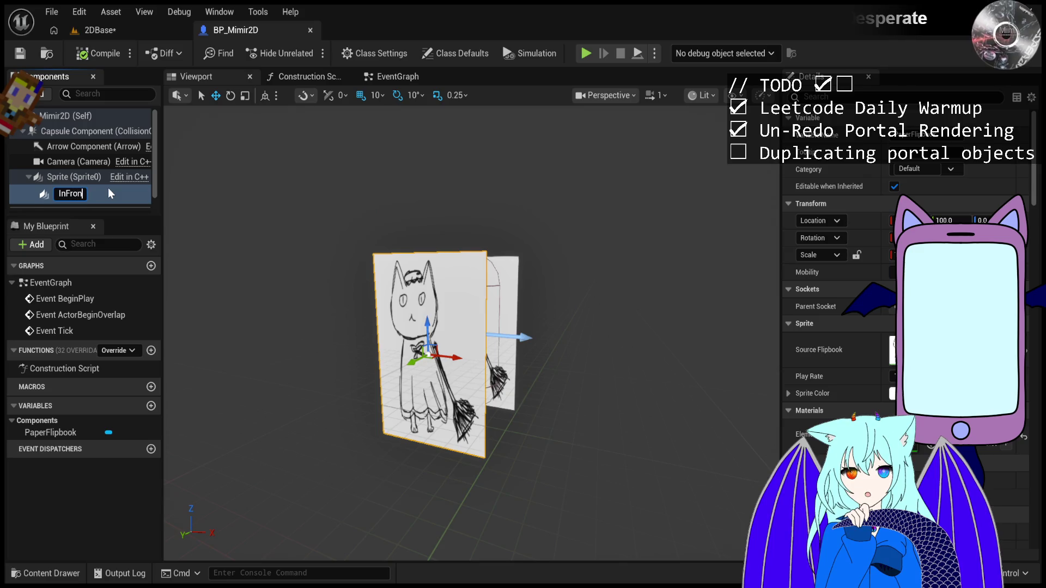
pyautogui.write('t')
pyautogui.press('Return')
# Back in the 2DBase level, play-test briefly, walking the character right, then stop.
pyautogui.click(100, 30)
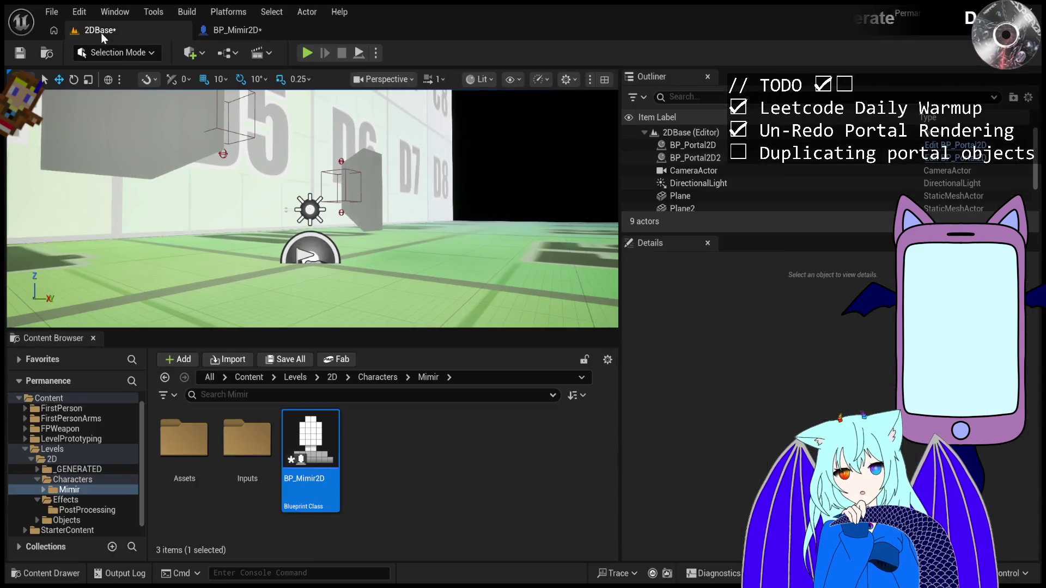
pyautogui.click(305, 54)
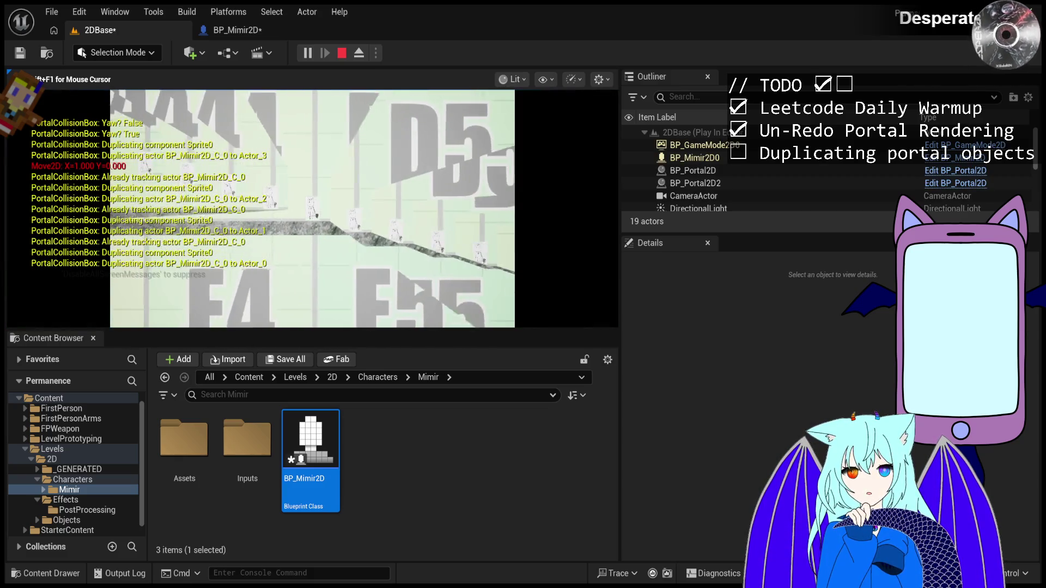
pyautogui.press('d')
pyautogui.press('Escape')
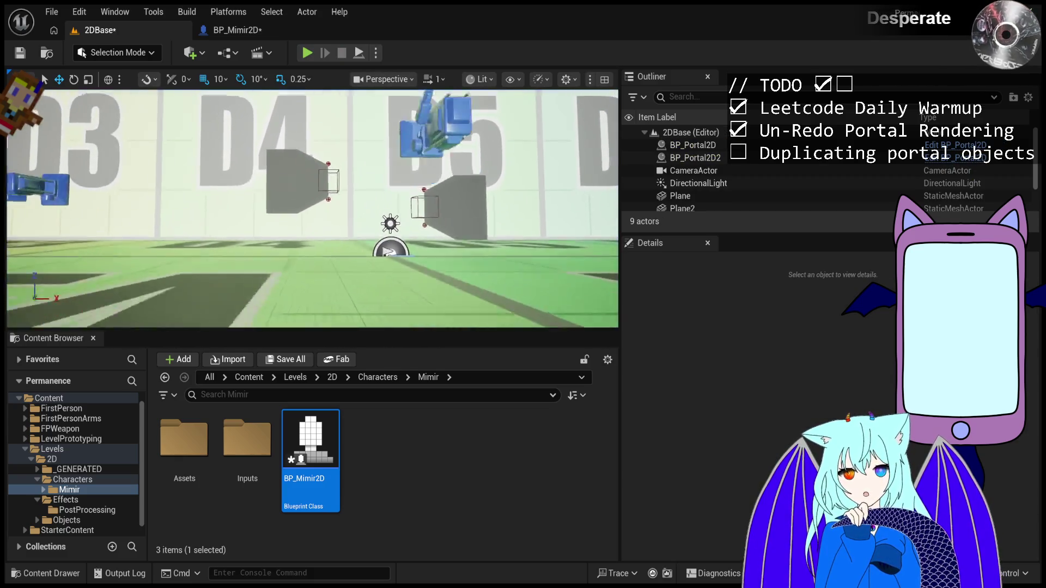
# Move BP_Portal2D2 to Location X 60, rotate it to 90°, and play-test the level.
pyautogui.click(331, 212)
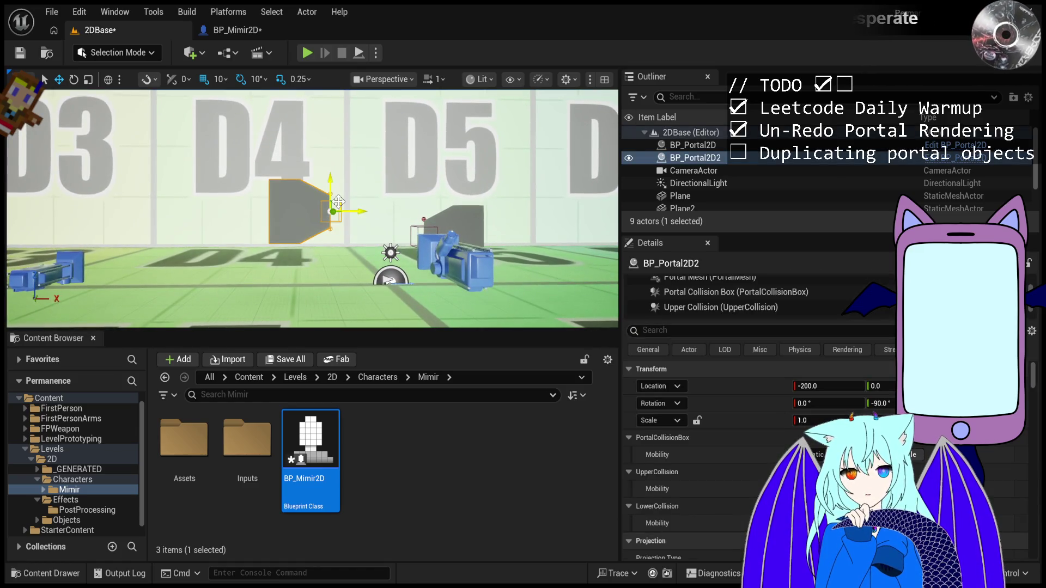
pyautogui.moveTo(331, 178)
pyautogui.mouseDown()
pyautogui.moveTo(332, 134)
pyautogui.moveTo(409, 130)
pyautogui.mouseUp()
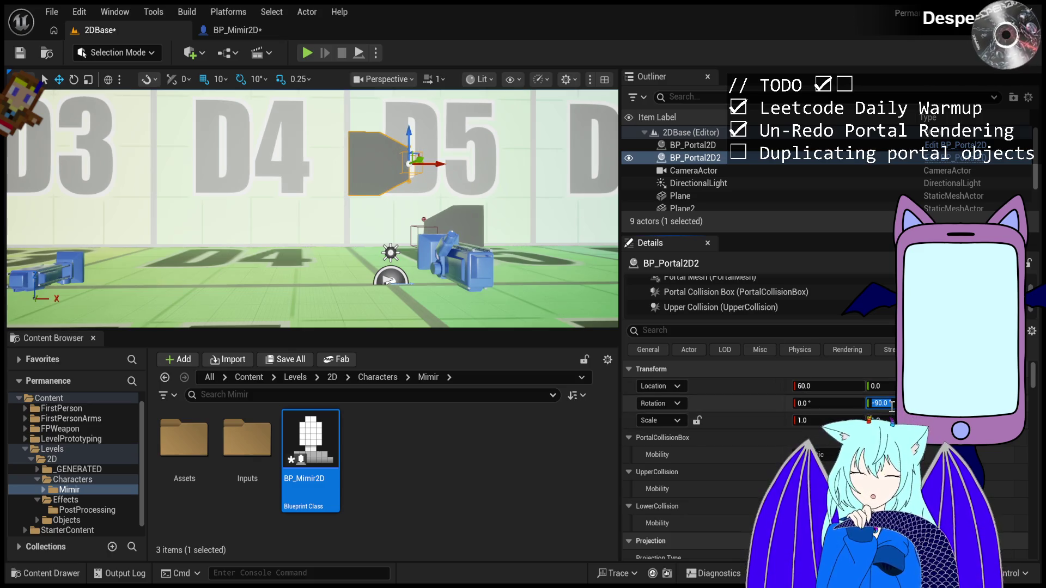
pyautogui.write('90')
pyautogui.press('Return')
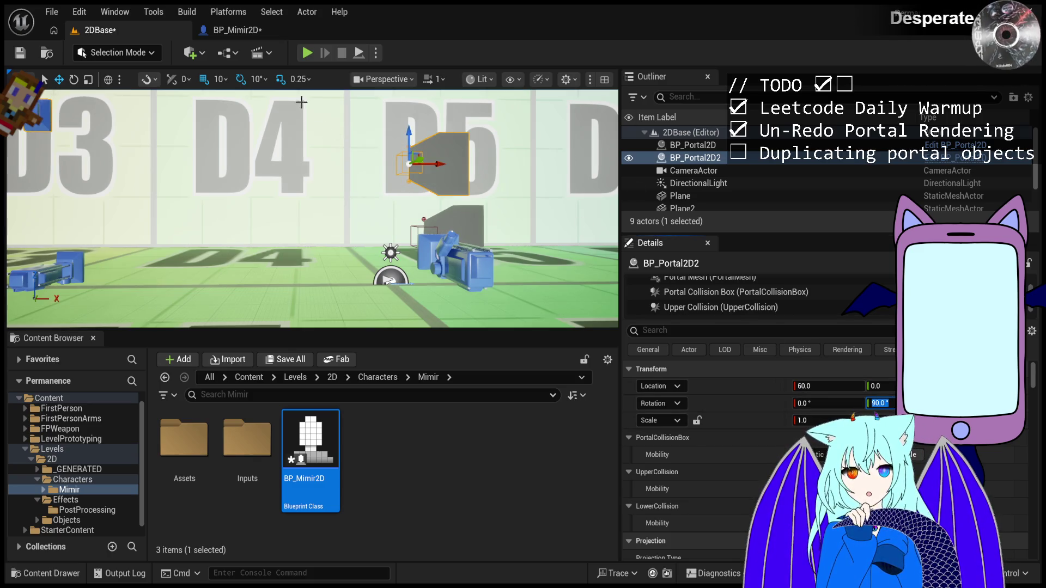
pyautogui.click(308, 55)
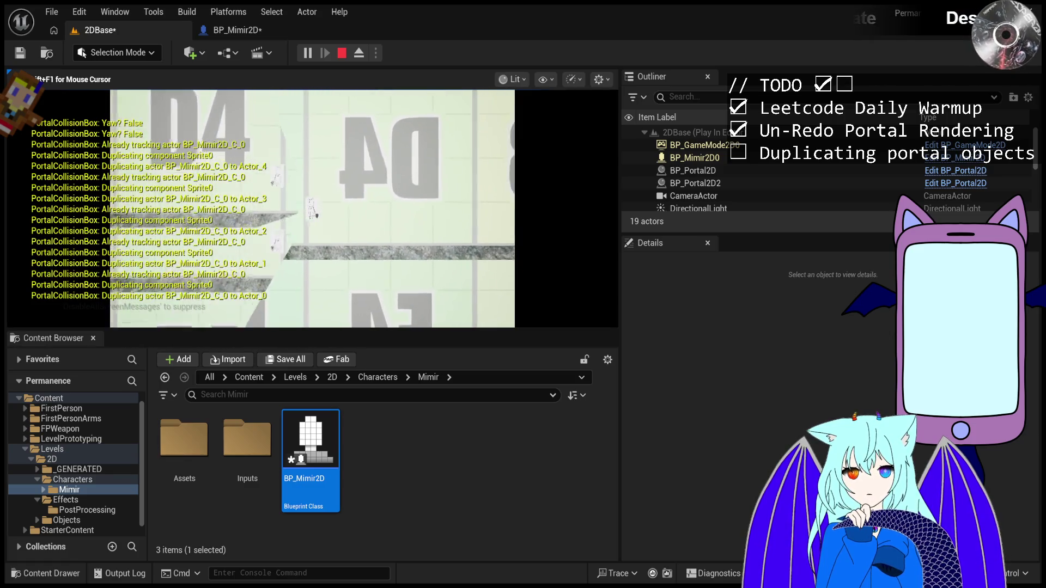
# Stop the running test, restart play, and walk the character right into the portals.
pyautogui.press('Escape')
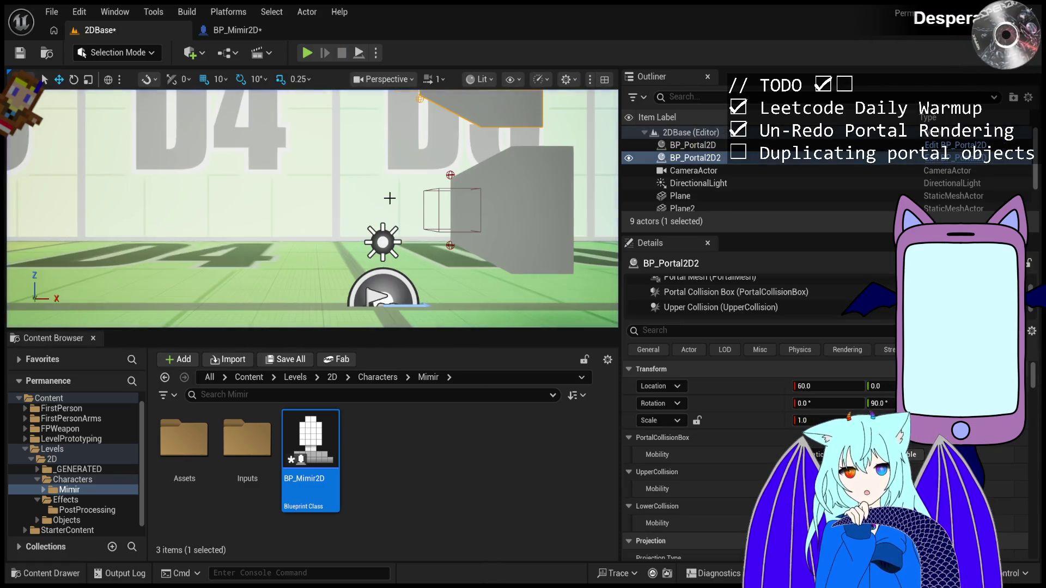
pyautogui.press('Escape')
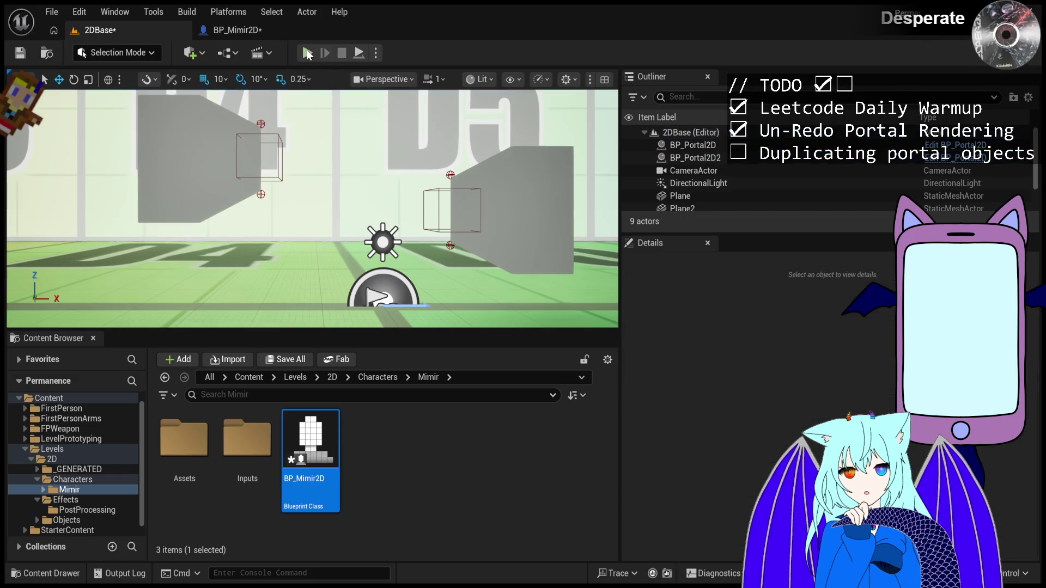
pyautogui.click(308, 53)
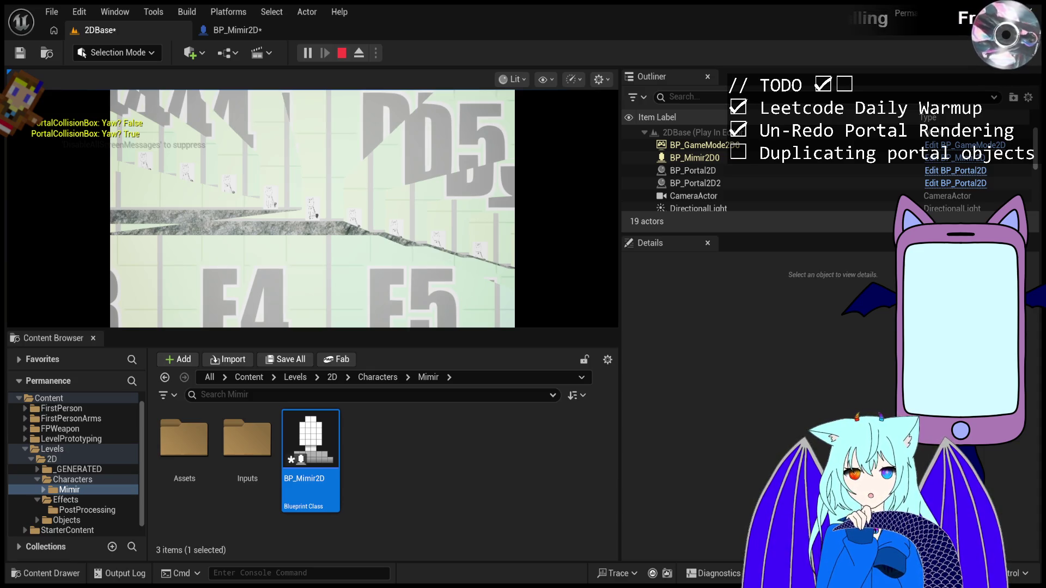
pyautogui.press('d')
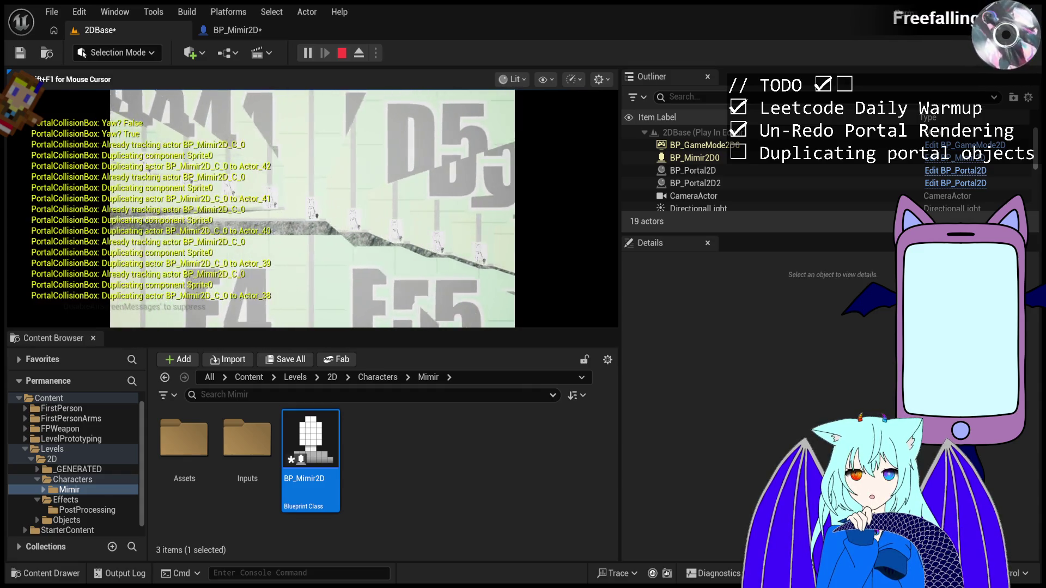
pyautogui.press('d')
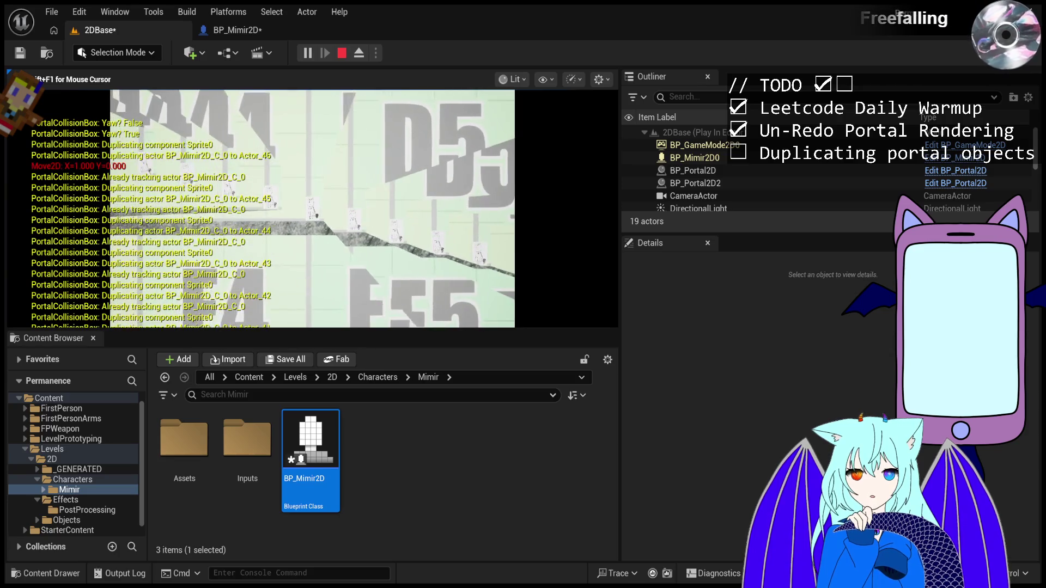
pyautogui.press('d')
pyautogui.press('d')
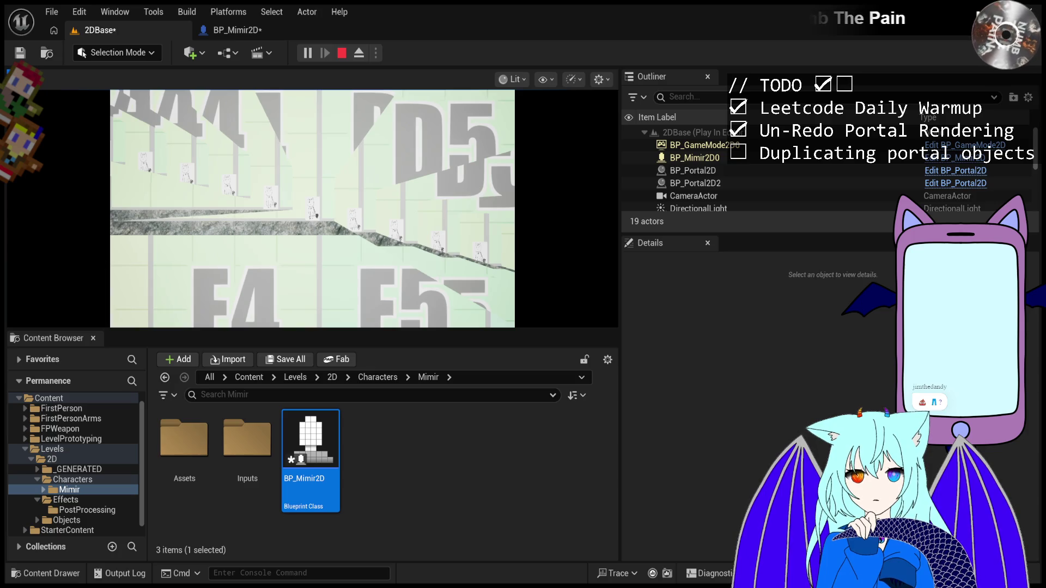
pyautogui.click(339, 57)
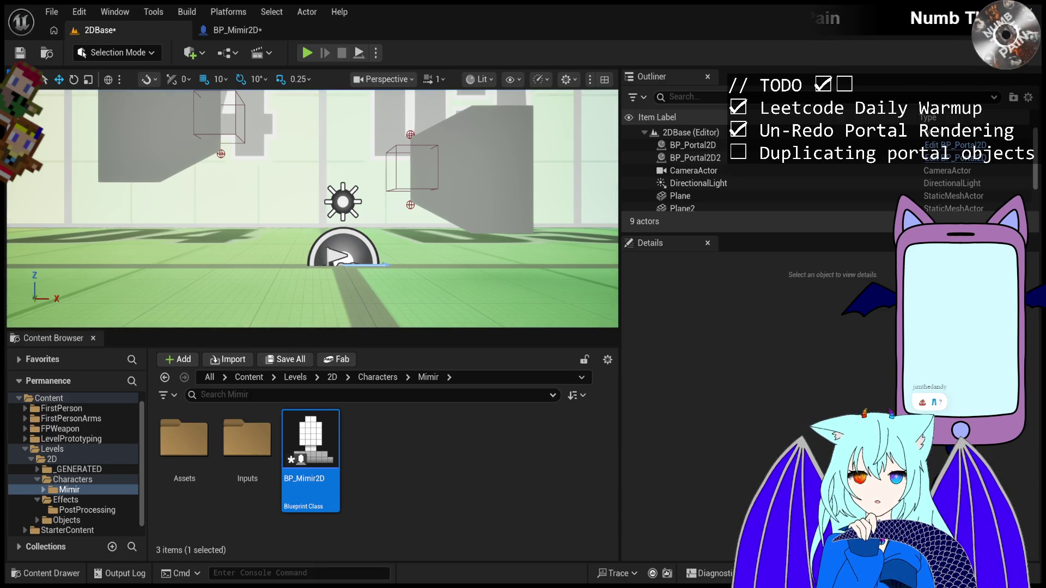
# Restart the 2DBase play test, then switch to the BP_Mimir2D Blueprint editor.
pyautogui.click(307, 53)
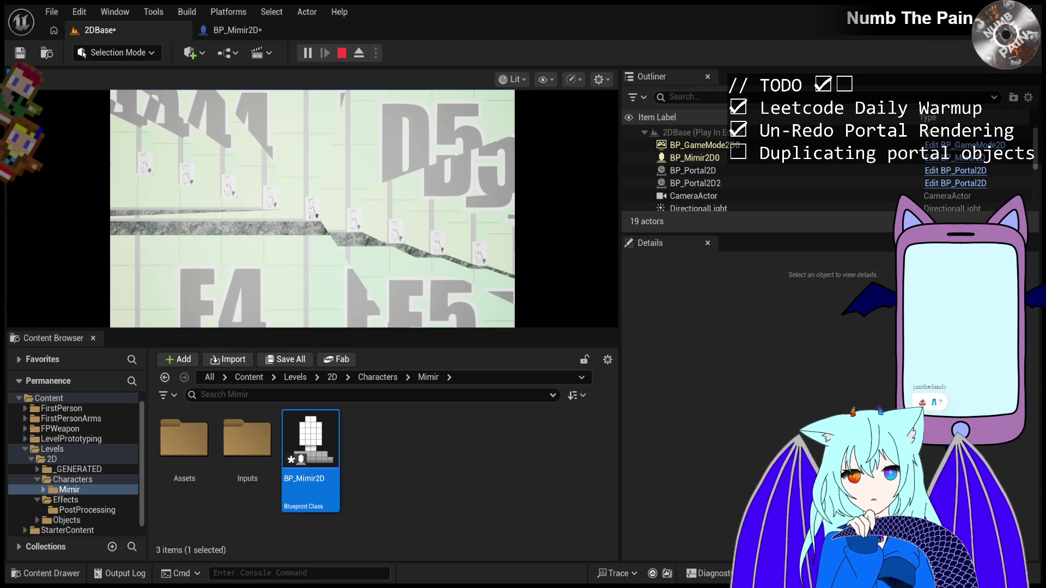
pyautogui.click(240, 31)
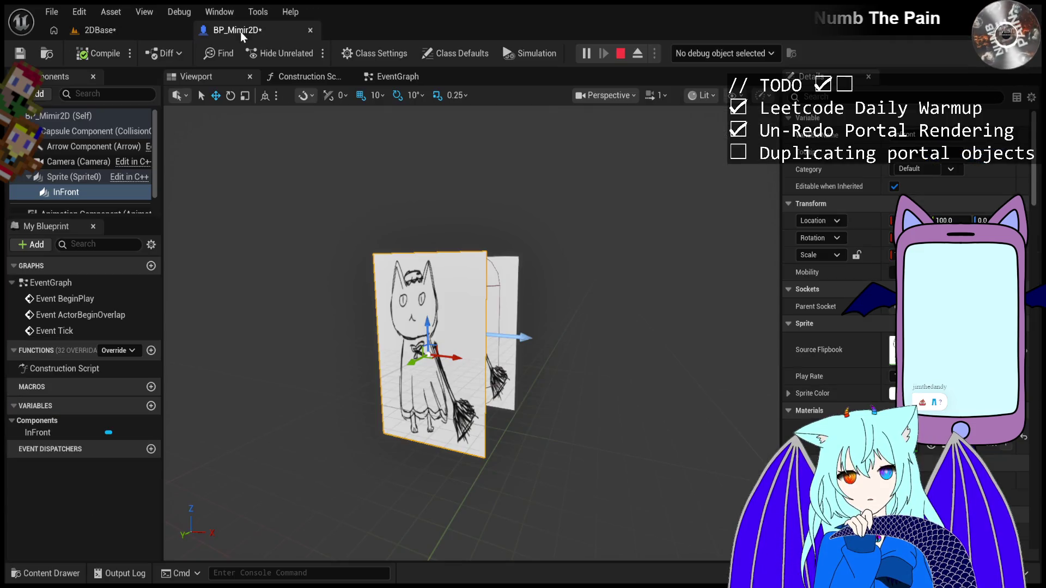
# Return to 2DBase, stop the play test, and select the DirectionalLight, orbiting around it.
pyautogui.click(127, 31)
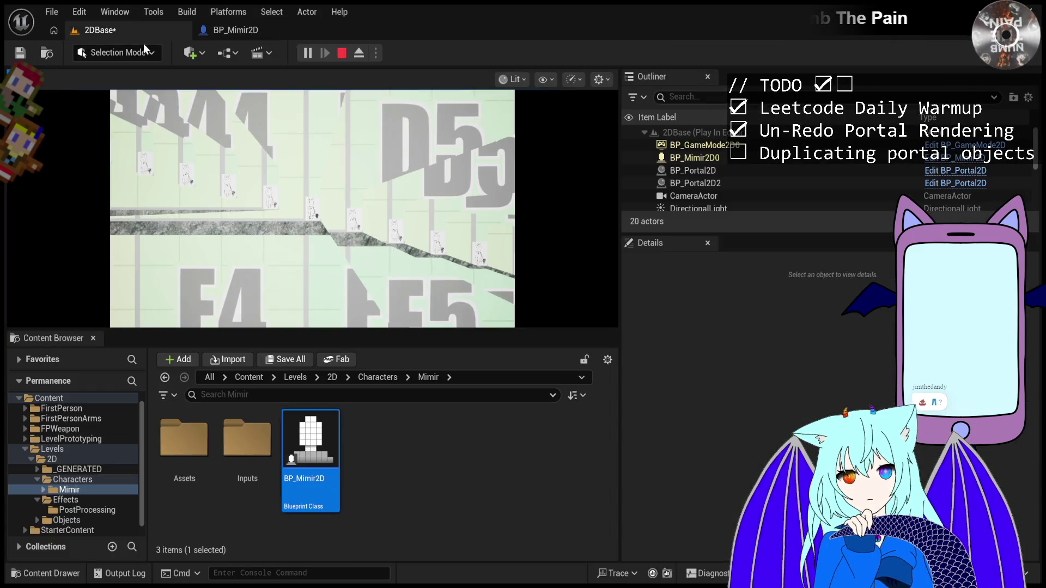
pyautogui.click(342, 53)
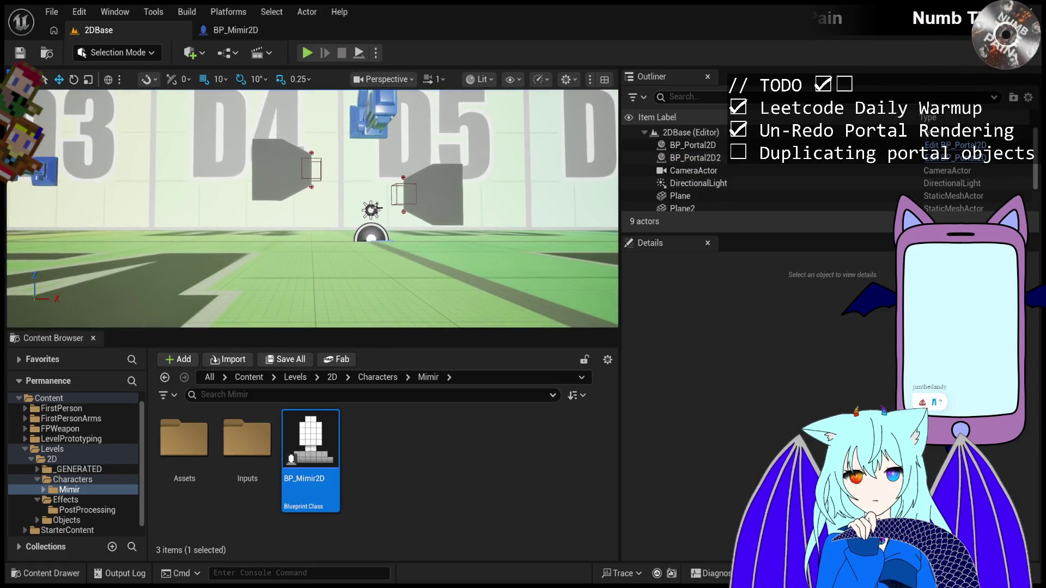
pyautogui.click(371, 210)
pyautogui.moveTo(371, 210)
pyautogui.mouseDown()
pyautogui.moveTo(295, 212)
pyautogui.moveTo(256, 240)
pyautogui.moveTo(216, 229)
pyautogui.mouseUp()
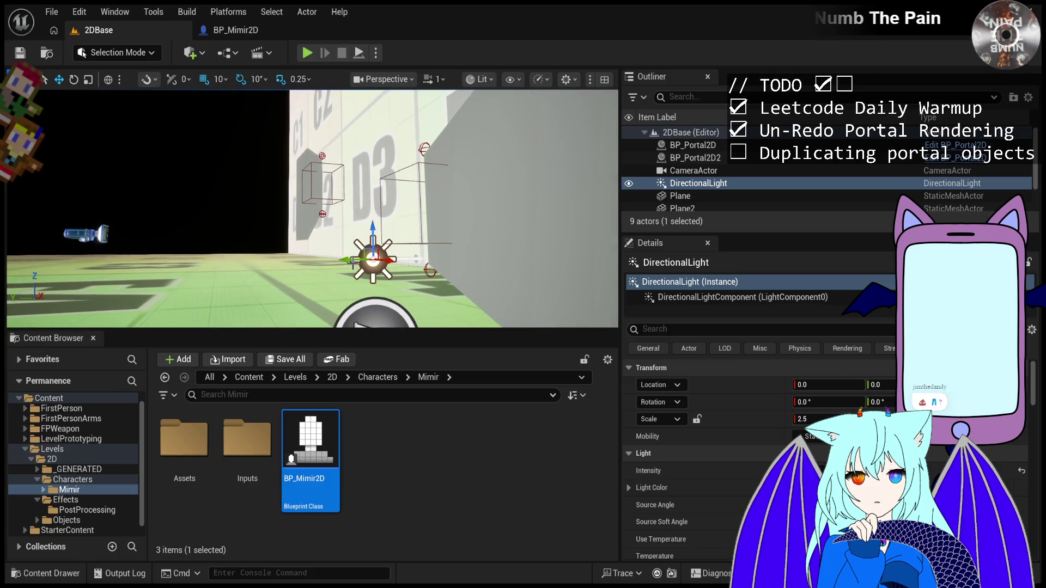
# Drag the directional light to Location Y 110, then paste a SpotLight into the level.
pyautogui.moveTo(354, 261)
pyautogui.mouseDown()
pyautogui.moveTo(259, 270)
pyautogui.moveTo(297, 302)
pyautogui.moveTo(309, 279)
pyautogui.mouseUp()
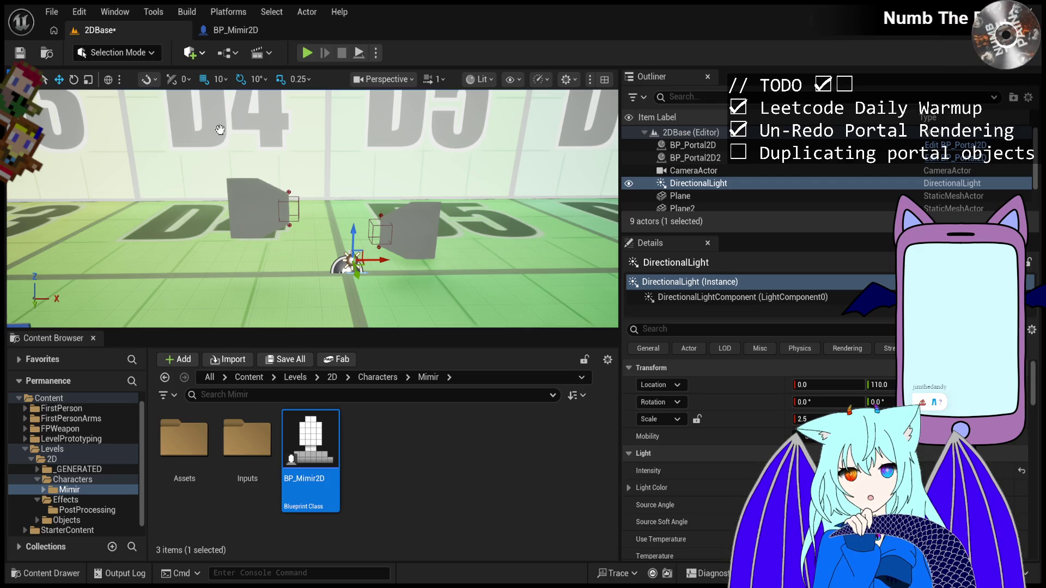
pyautogui.hotkey('ctrl', 'v')
# Move the SpotLight along Y to 400 and frame it in the viewport.
pyautogui.moveTo(348, 264); pyautogui.dragTo(313, 251)
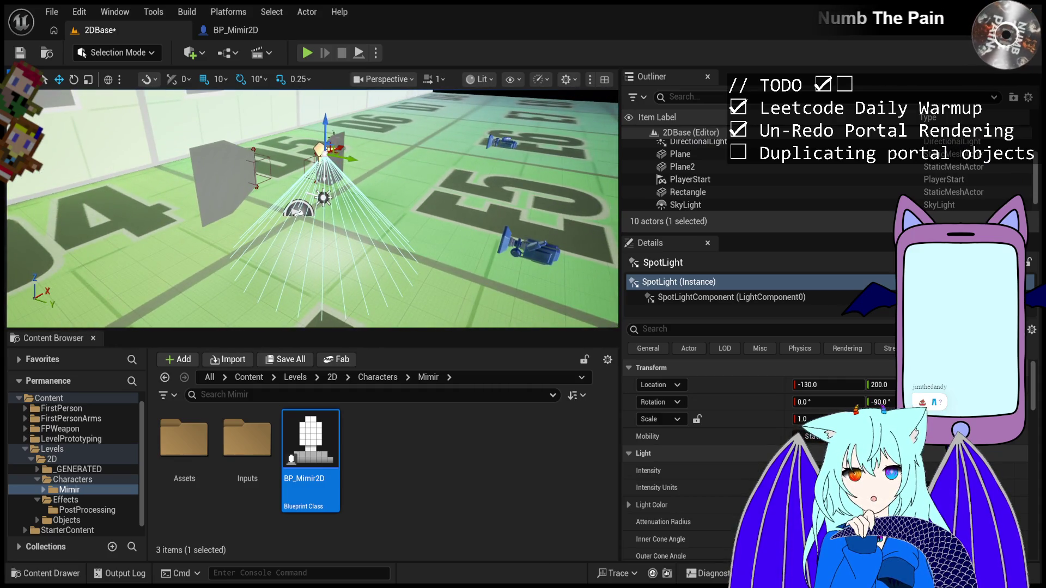
pyautogui.moveTo(352, 159); pyautogui.dragTo(429, 180)
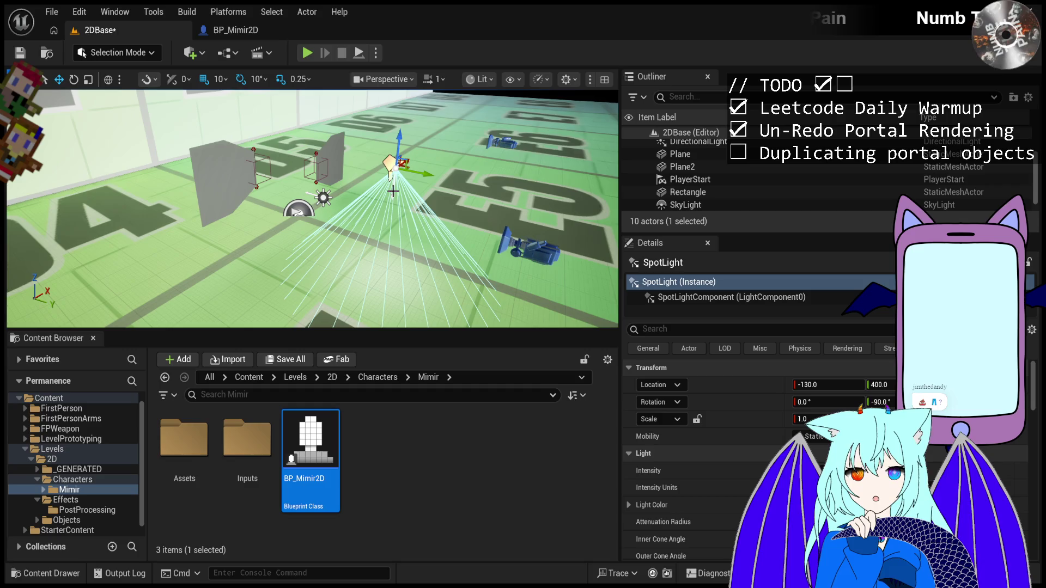
pyautogui.press('Left')
pyautogui.press('Left')
pyautogui.press('Left')
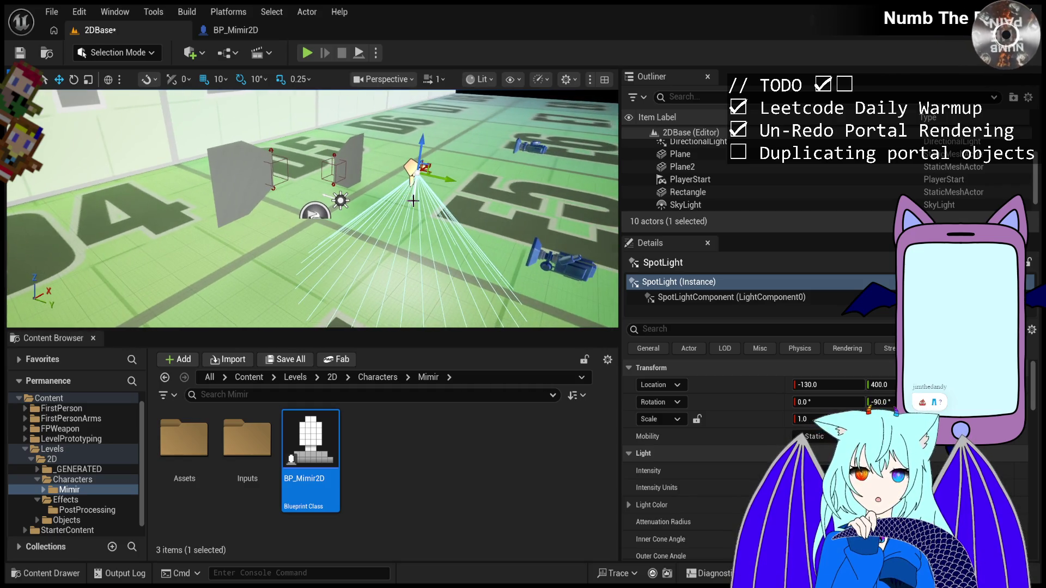
pyautogui.press('Left')
pyautogui.press('Left')
pyautogui.press('Left')
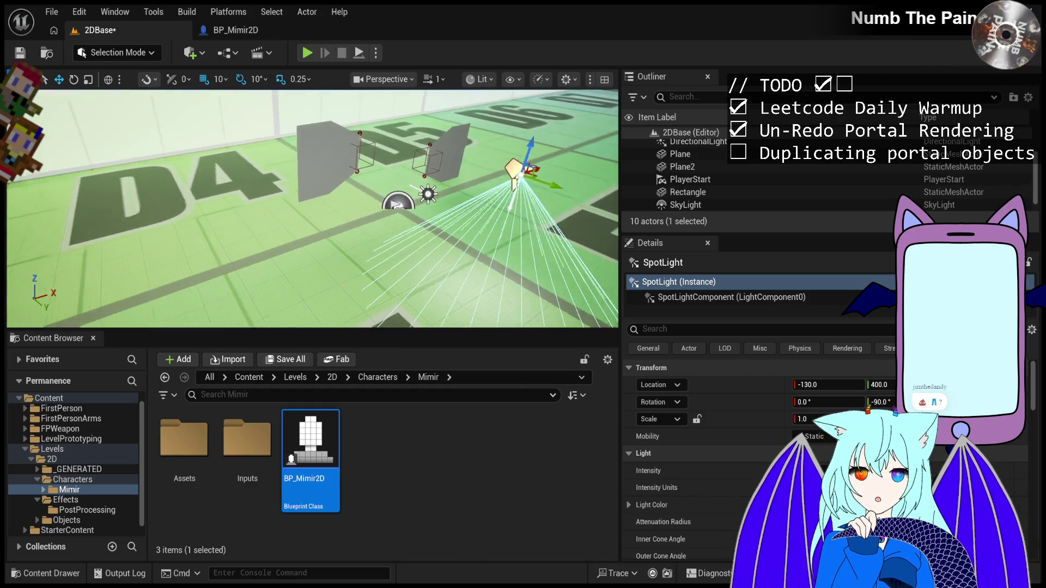
pyautogui.press('f')
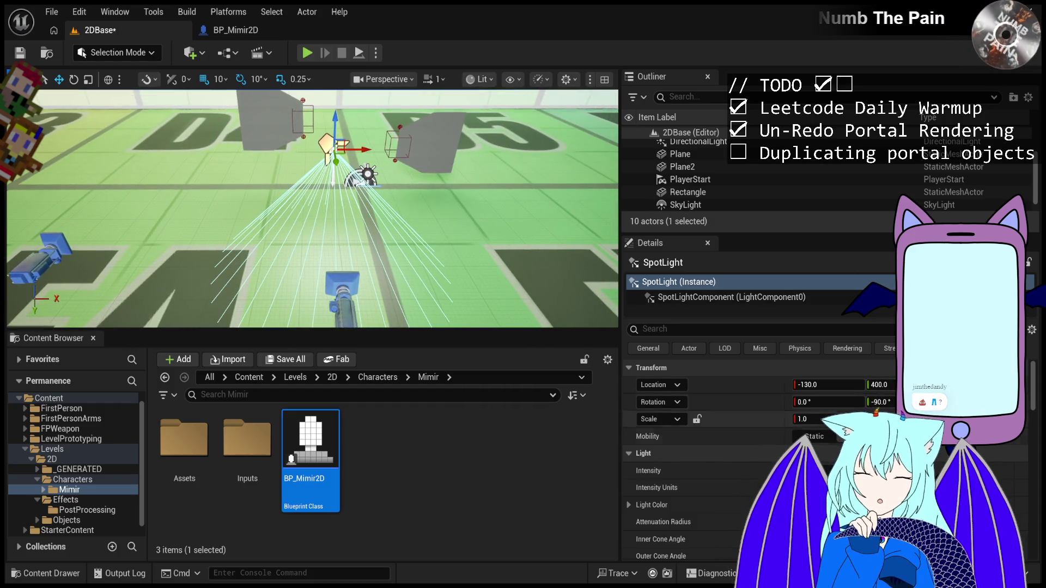
pyautogui.scroll(-2, 708, 436)
pyautogui.scroll(2, 880, 414)
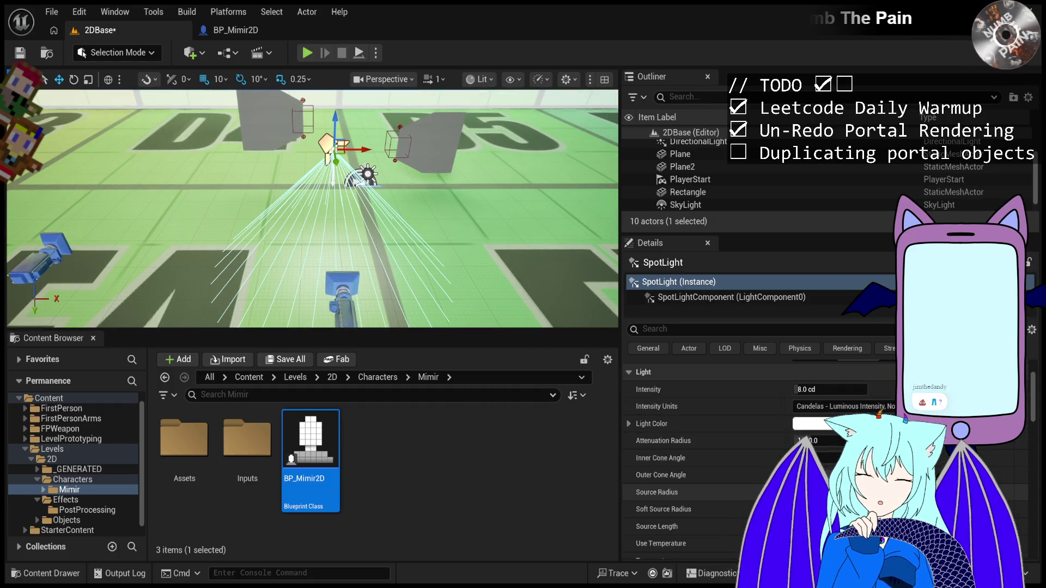
# Angle the SpotLight's cone, then reset its Z rotation to 0.
pyautogui.moveTo(880, 413); pyautogui.dragTo(883, 407)
pyautogui.click(879, 402)
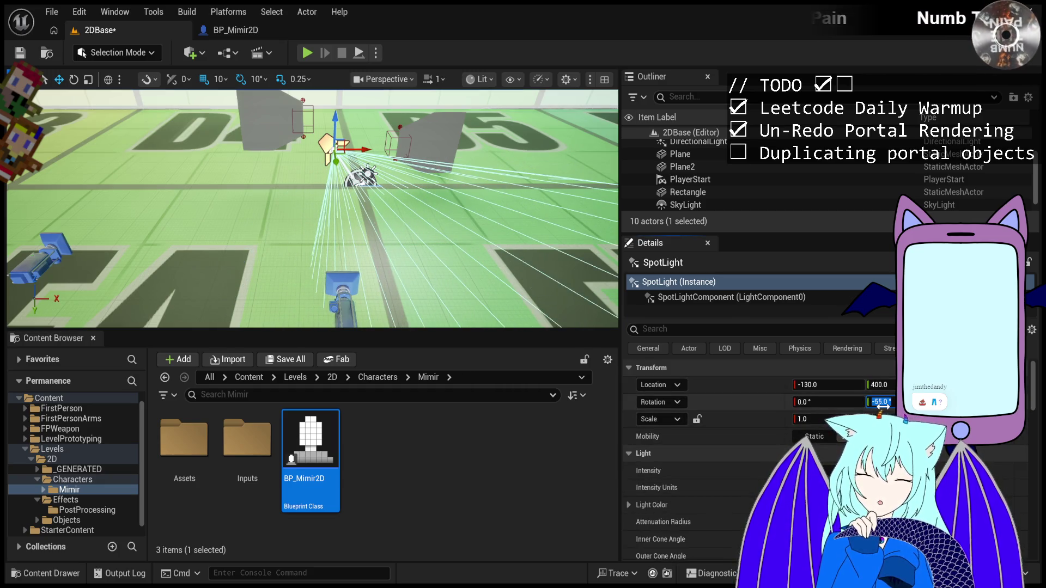
pyautogui.write('0')
pyautogui.press('Return')
pyautogui.click(830, 406)
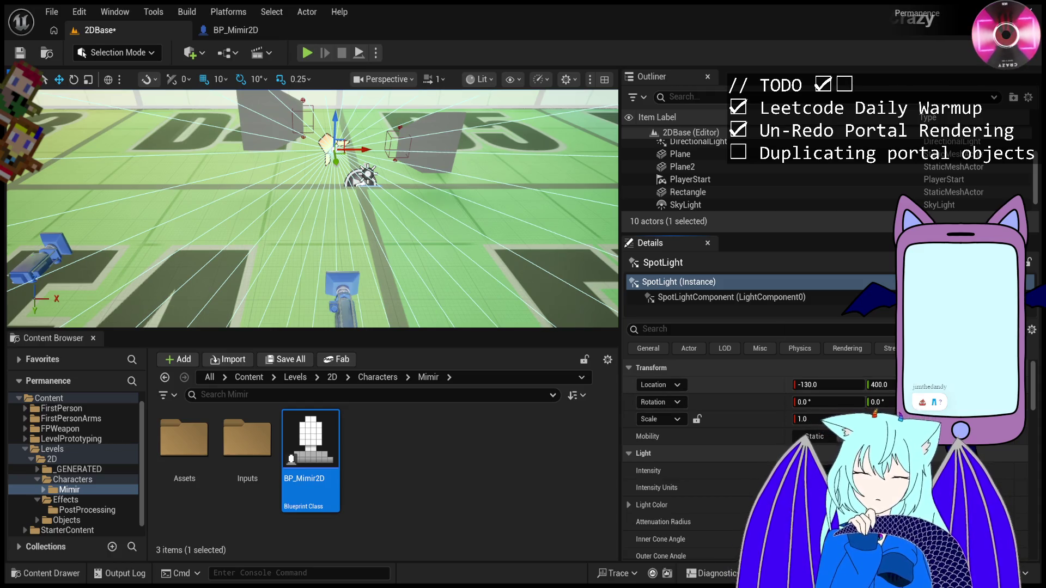
pyautogui.moveTo(313, 209)
pyautogui.mouseDown()
pyautogui.moveTo(257, 207)
pyautogui.moveTo(411, 262)
pyautogui.mouseUp()
# Hide the DirectionalLight to darken the level and run a brief play test.
pyautogui.click(411, 263)
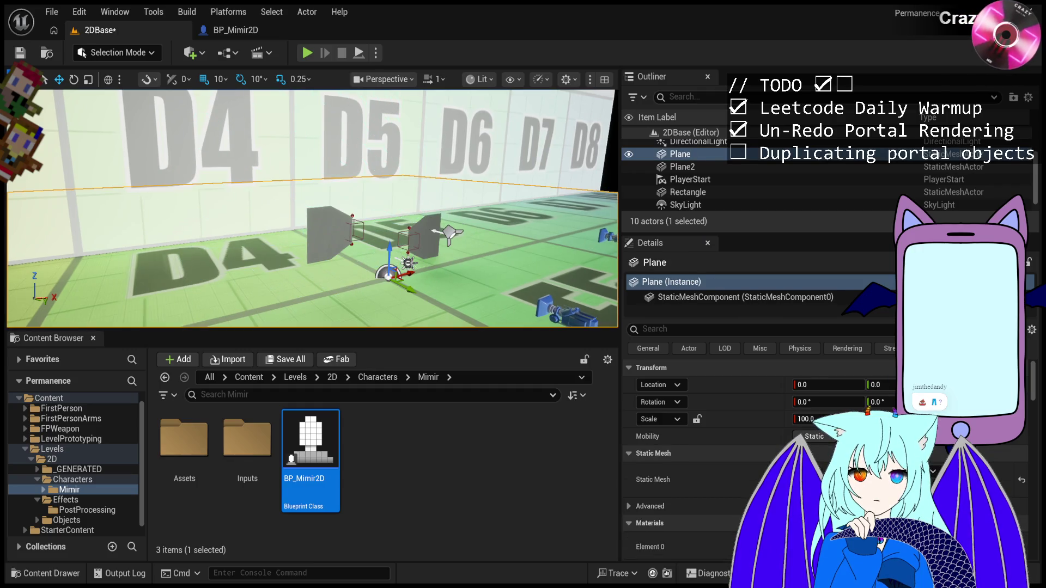
pyautogui.click(411, 262)
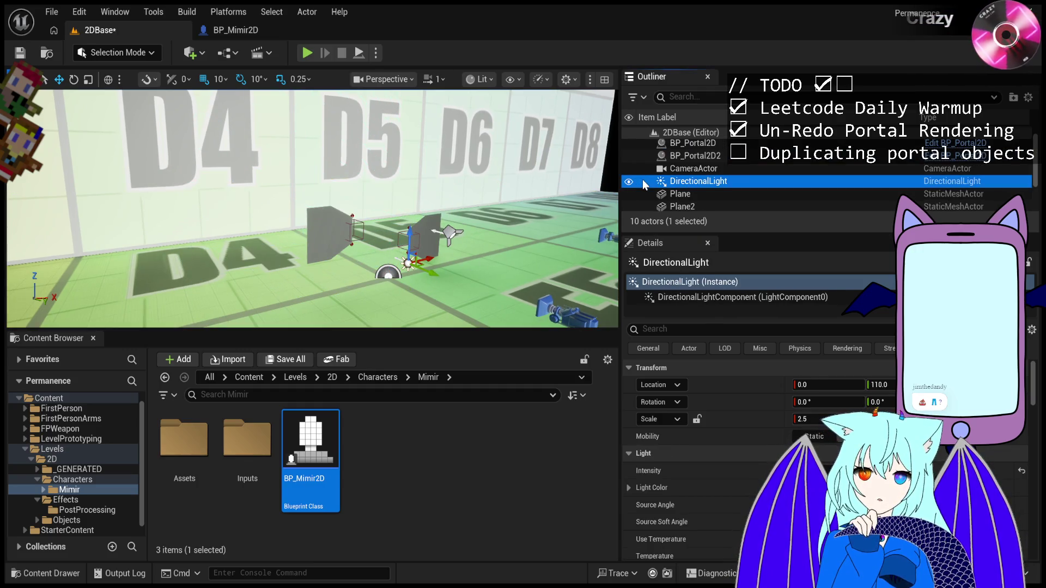
pyautogui.click(628, 181)
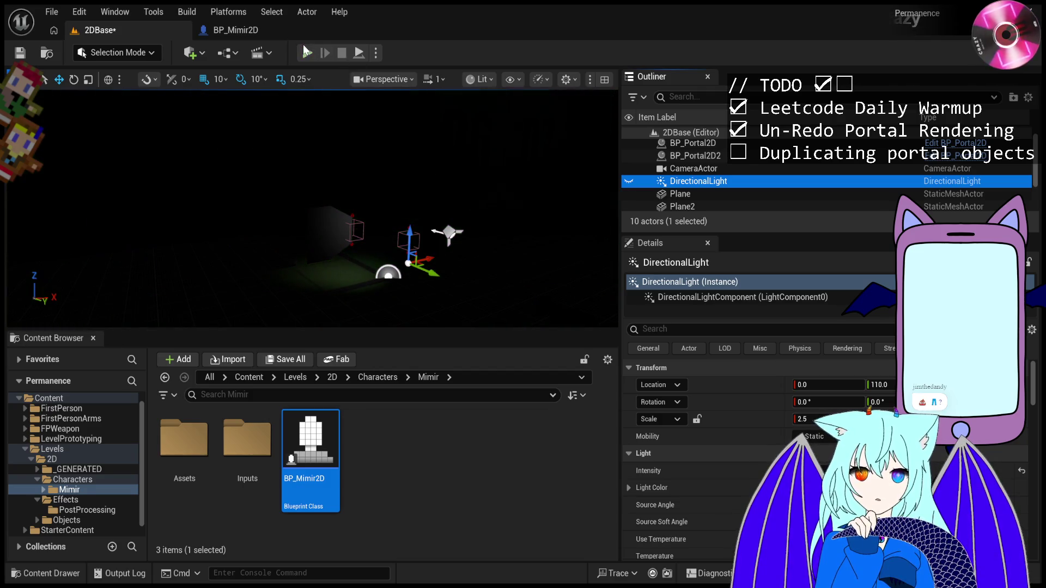
pyautogui.click(306, 51)
pyautogui.click(343, 54)
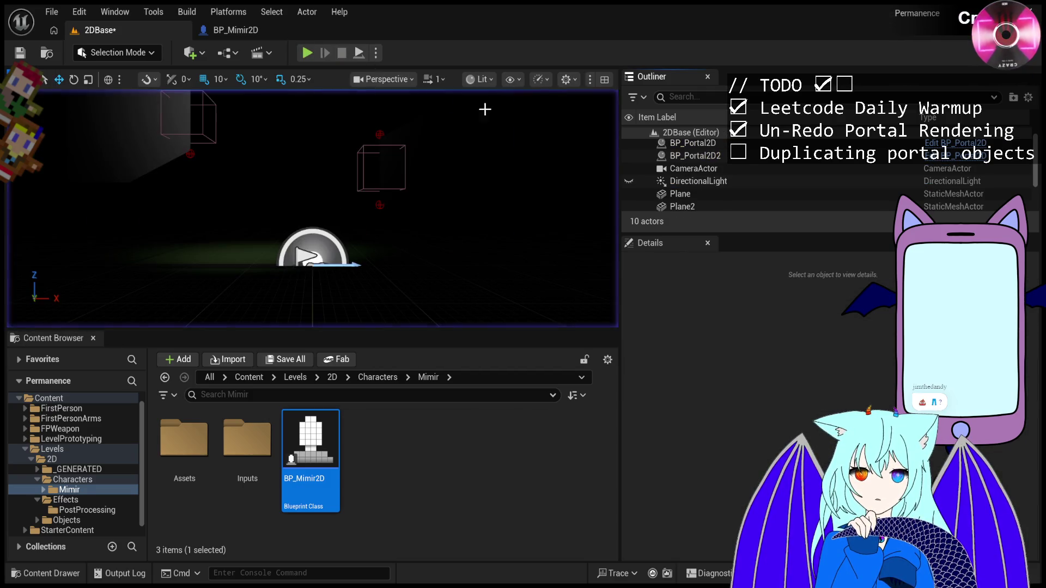
# Show the DirectionalLight again, check its Intensity, and play-test the lighting.
pyautogui.click(628, 182)
pyautogui.click(682, 184)
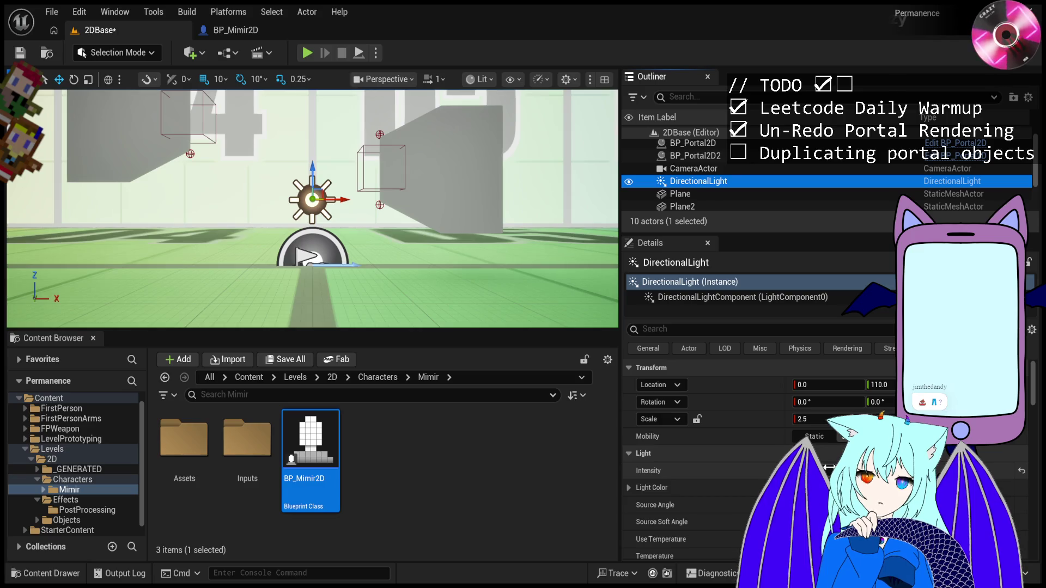
pyautogui.scroll(1, 633, 143)
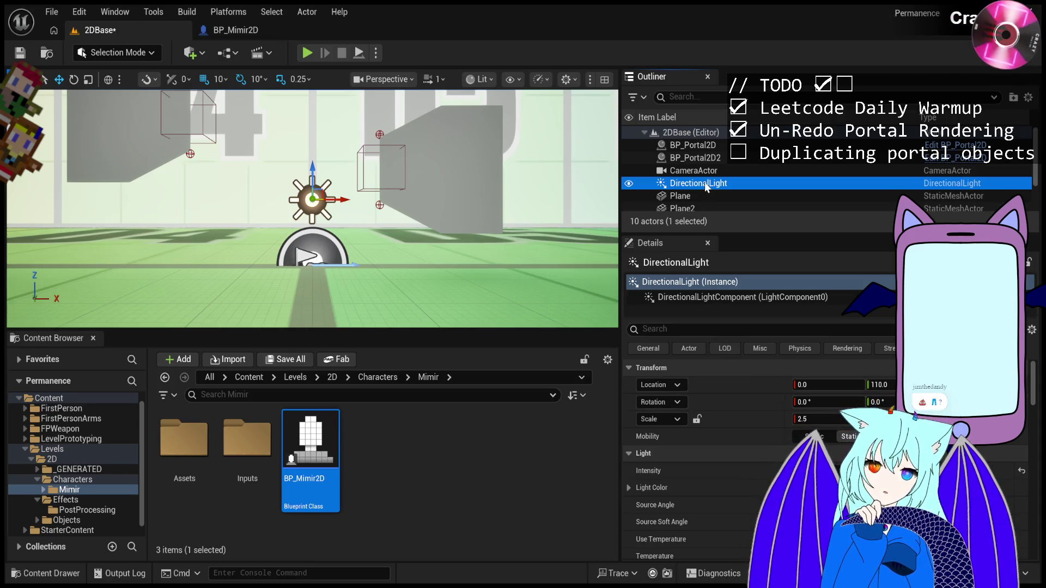
pyautogui.click(774, 471)
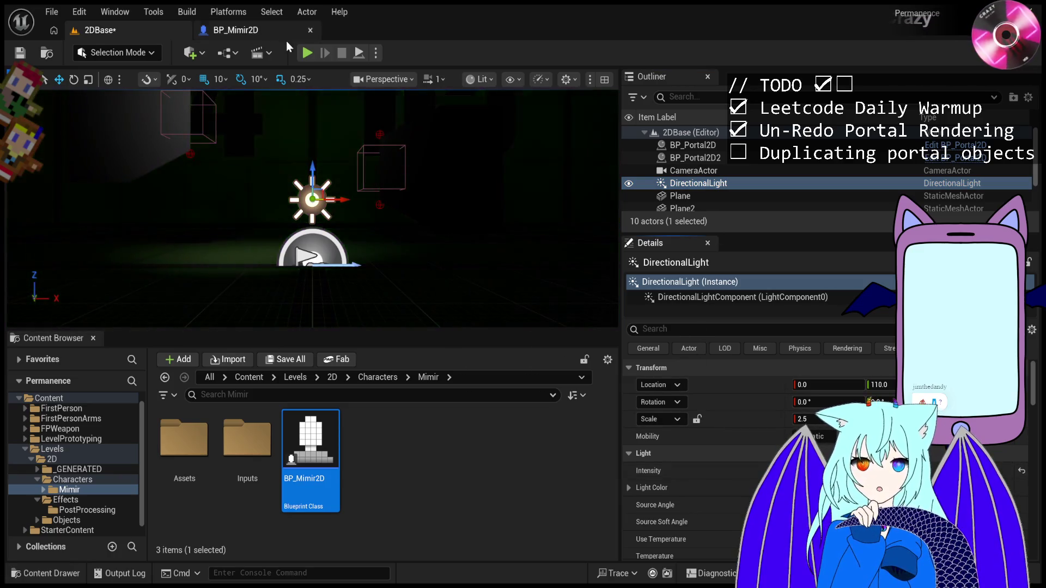
pyautogui.click(305, 54)
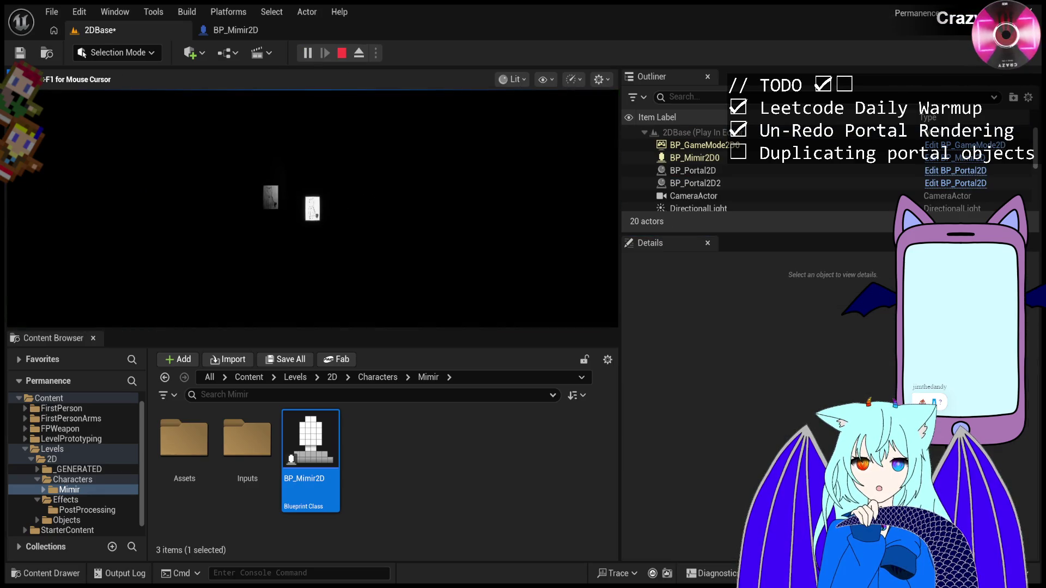
pyautogui.press('Escape')
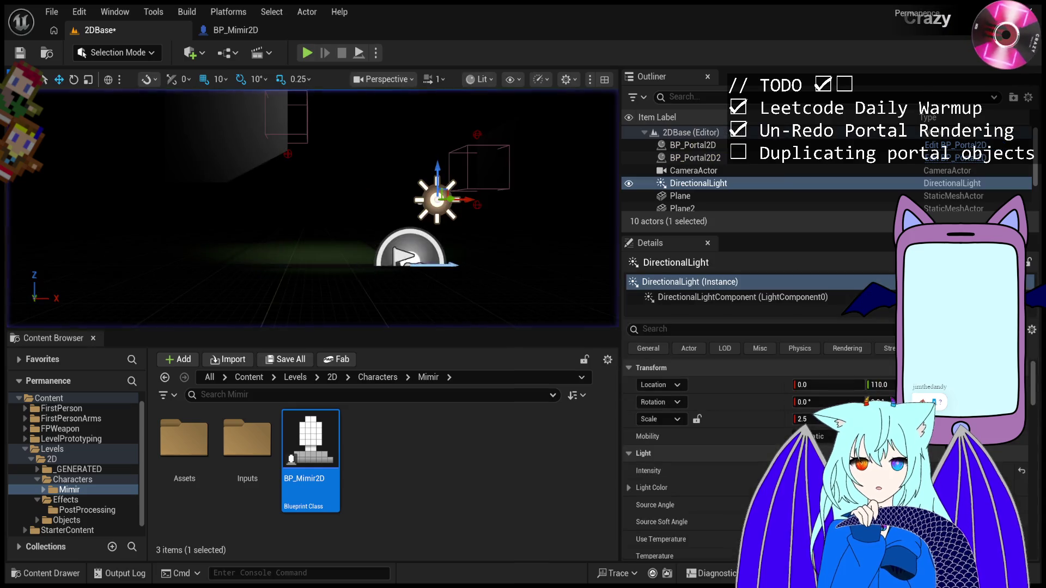
pyautogui.press('Down')
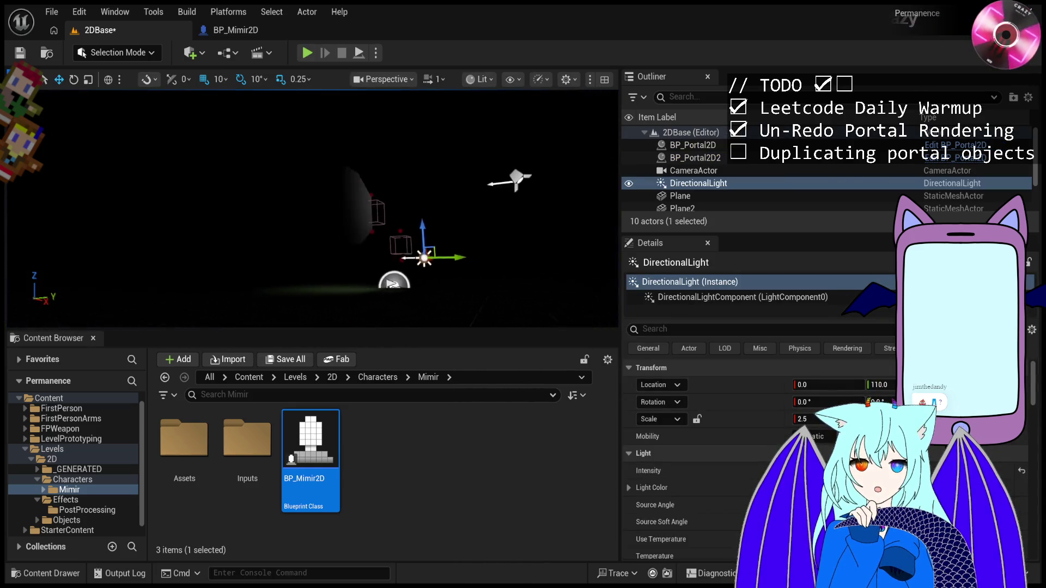
pyautogui.press('Down')
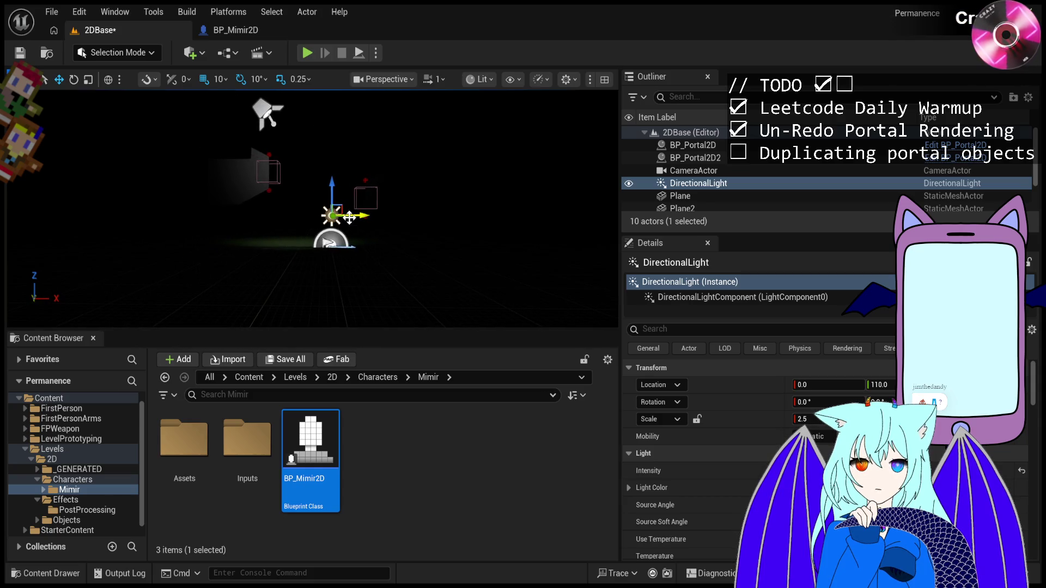
pyautogui.scroll(-2, 708, 178)
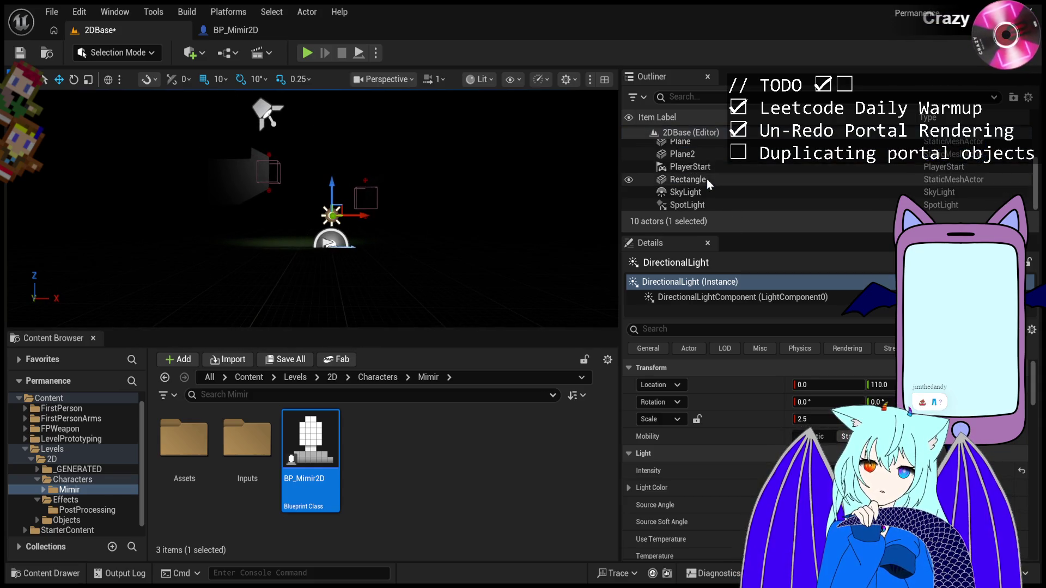
# Select the SpotLight and play the level to see its light pool near the portals.
pyautogui.click(708, 201)
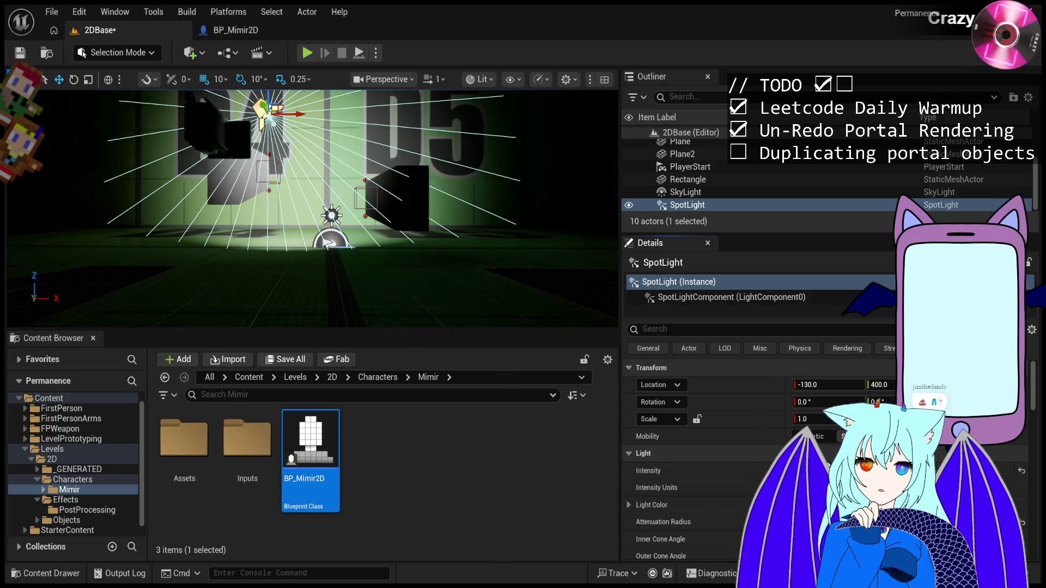
pyautogui.click(308, 53)
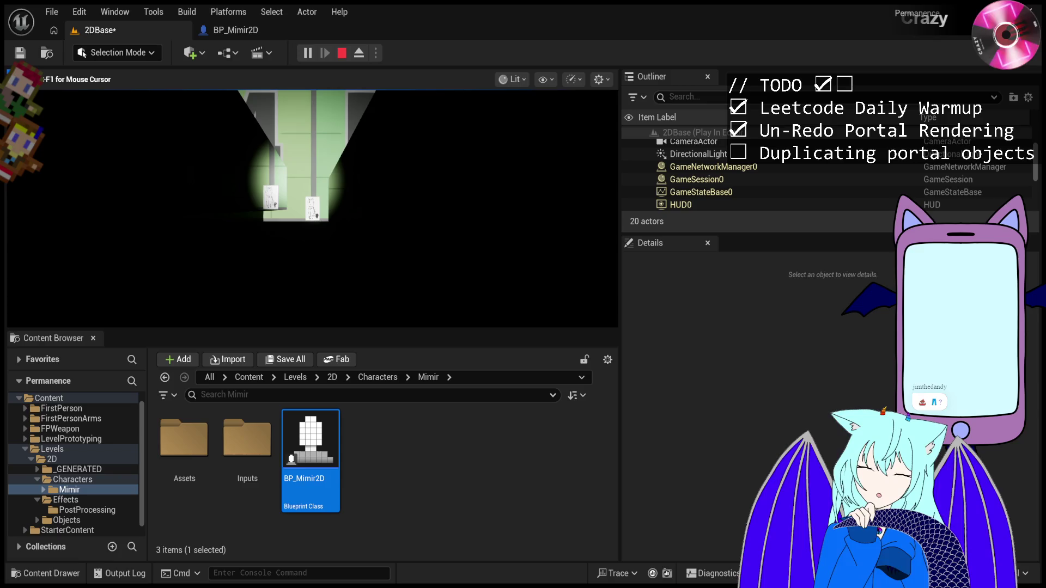
# Eject from the running game with F8 and select BP_Portal2D2 to inspect its properties.
pyautogui.press('F8')
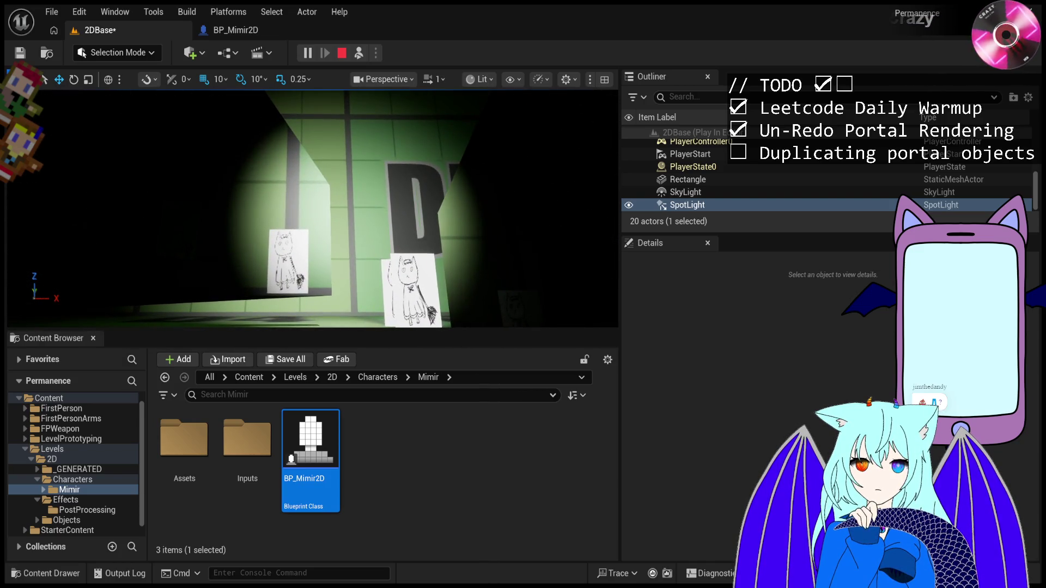
pyautogui.click(277, 208)
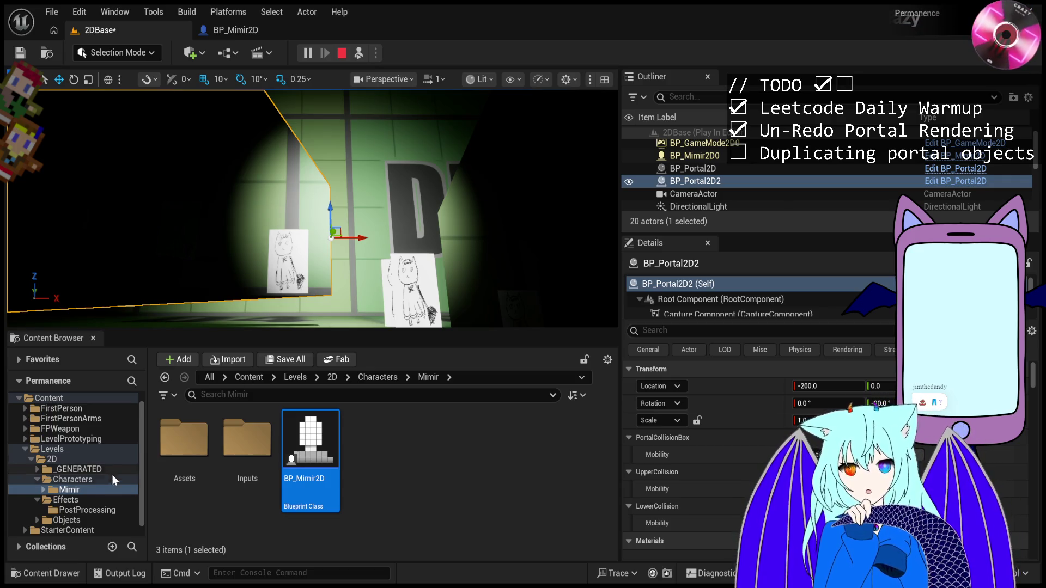
# Browse PostProcessing, _GENERATED, Characters and Mimir/Assets folders, then open Objects > Portal.
pyautogui.scroll(-1, 111, 476)
pyautogui.click(102, 499)
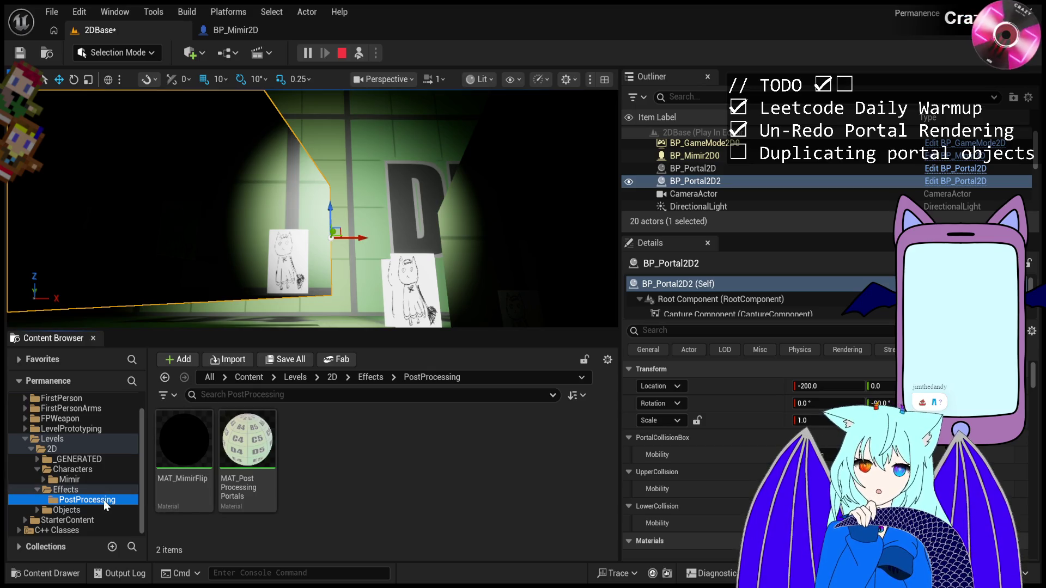
pyautogui.click(110, 469)
pyautogui.doubleClick(112, 460)
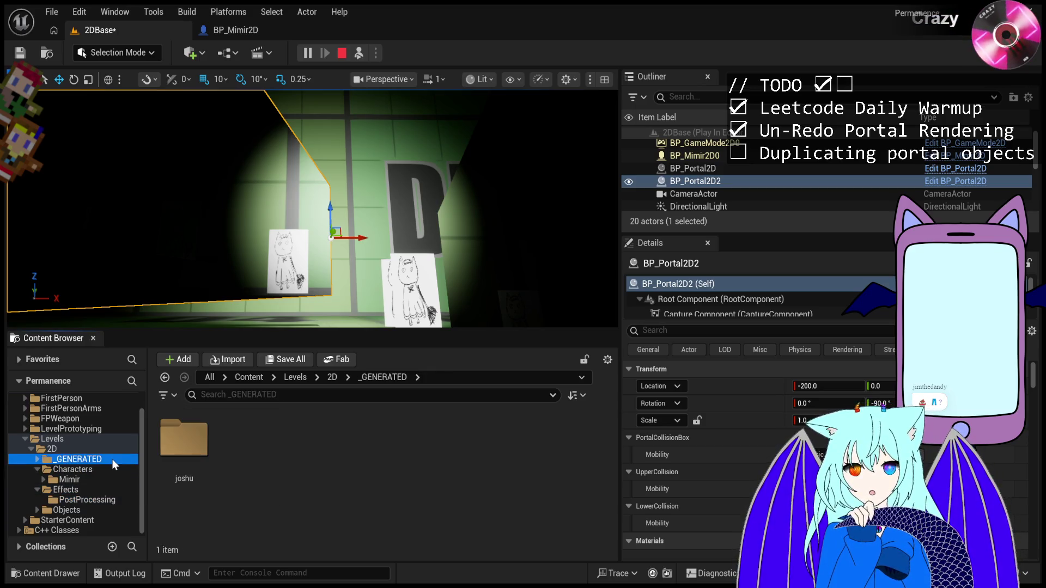
pyautogui.click(109, 480)
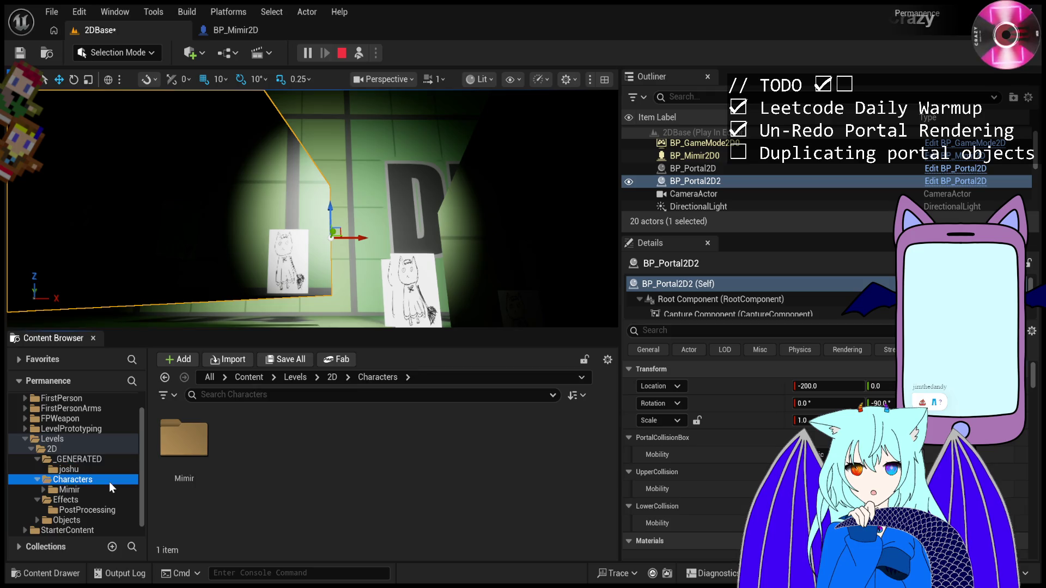
pyautogui.click(37, 459)
pyautogui.click(44, 480)
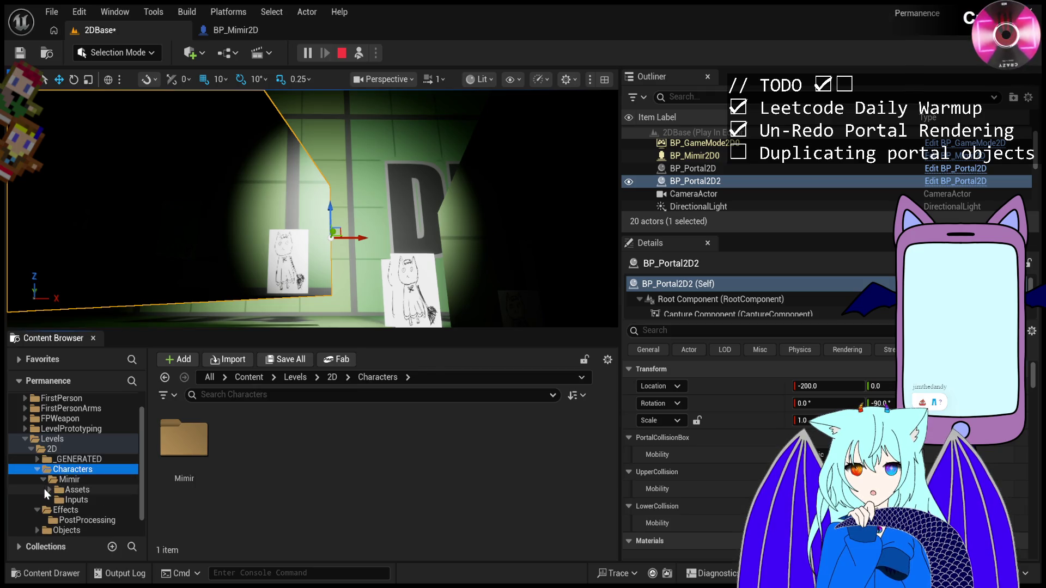
pyautogui.click(44, 489)
pyautogui.click(48, 490)
pyautogui.click(45, 479)
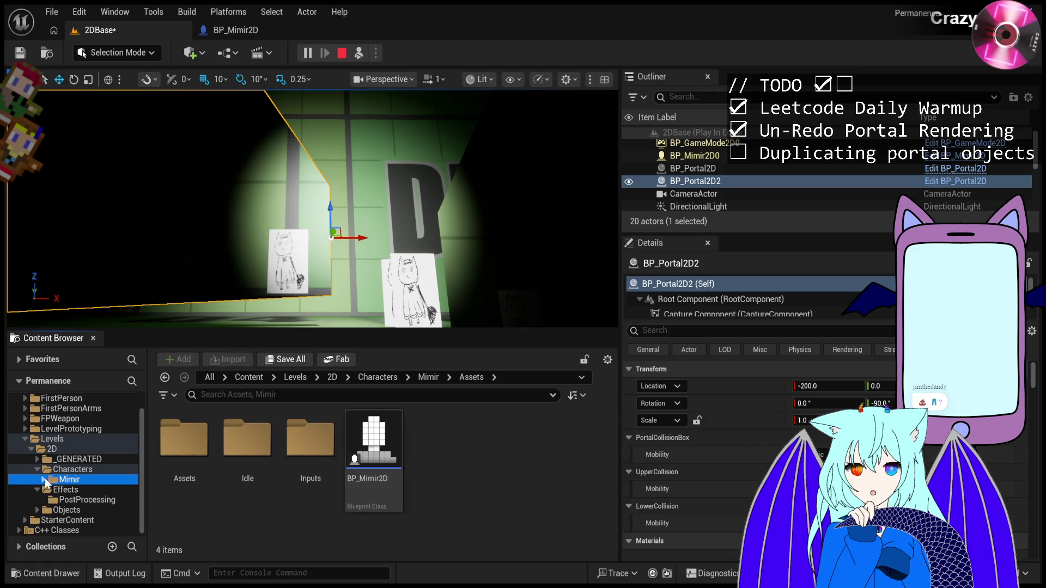
pyautogui.doubleClick(73, 510)
pyautogui.click(73, 520)
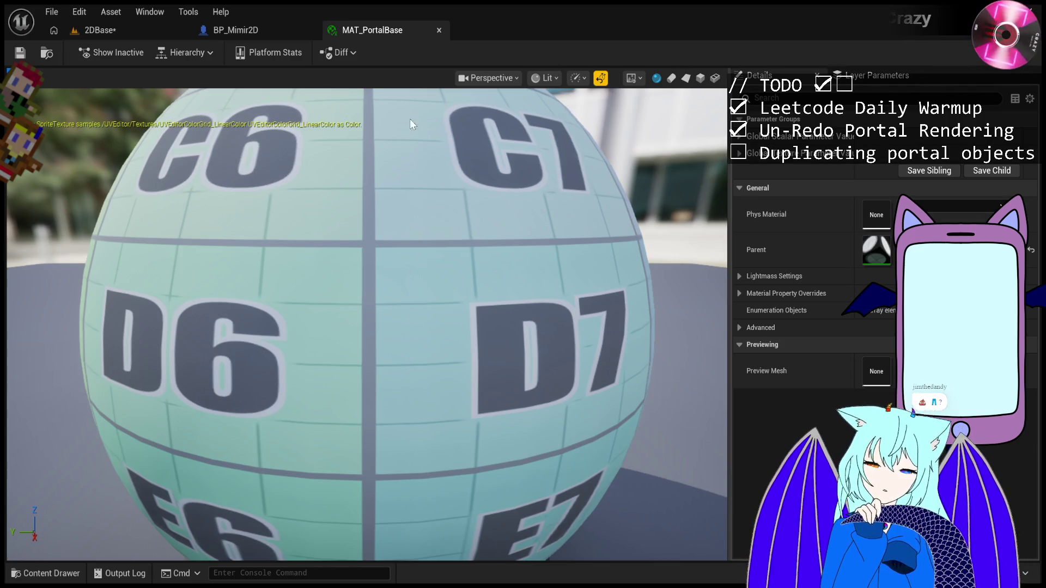
# Inspect MAT_PortalBase's texture and scalar parameter value groups.
pyautogui.click(740, 156)
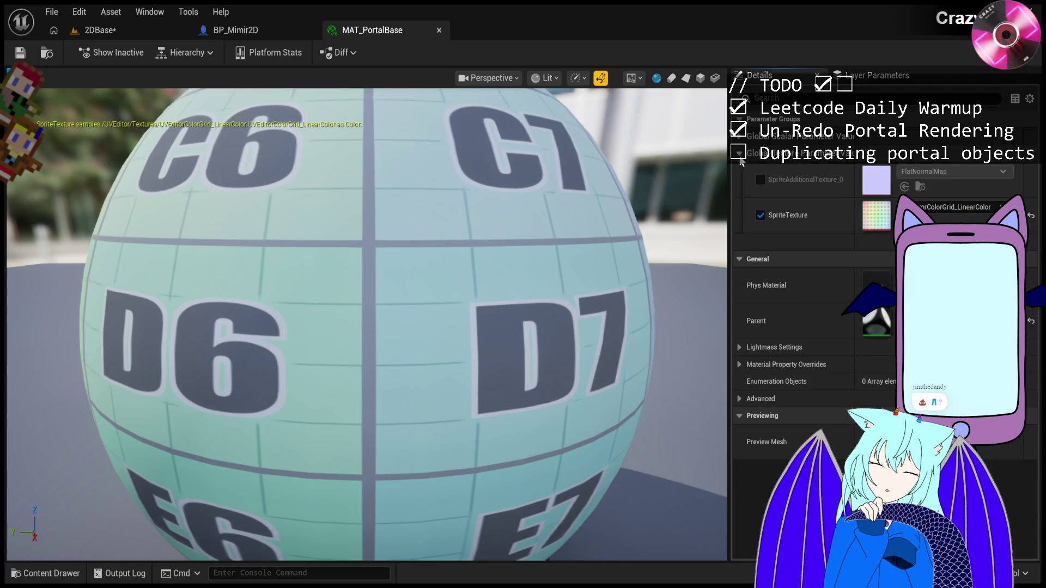
pyautogui.click(740, 155)
pyautogui.click(741, 137)
pyautogui.click(740, 136)
pyautogui.click(740, 154)
pyautogui.click(740, 154)
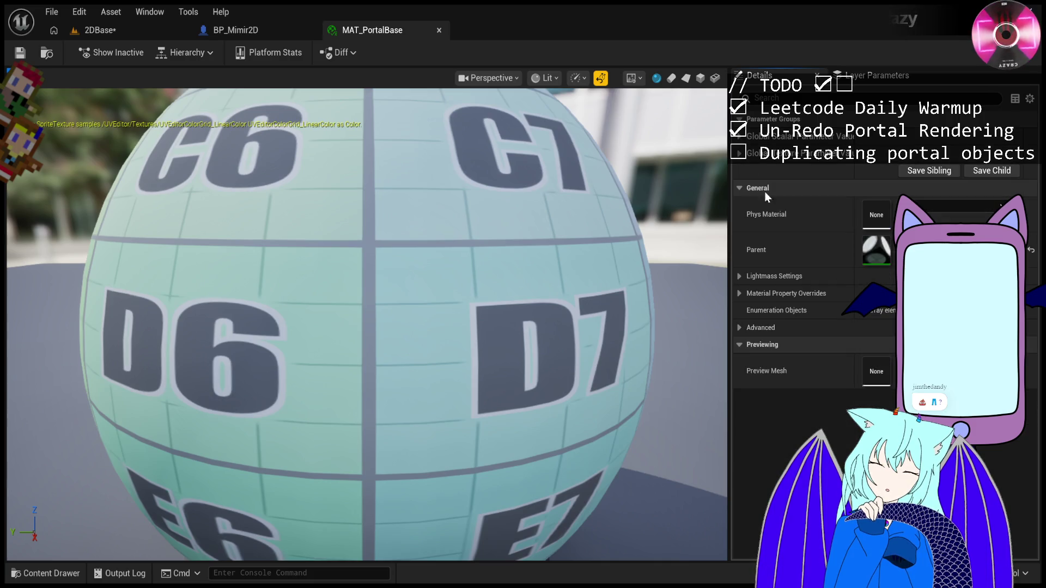
# Enable Emissive Boost under Lightmass Settings at a very large value, then open parent OpaqueLitSpriteMaterial.
pyautogui.click(739, 276)
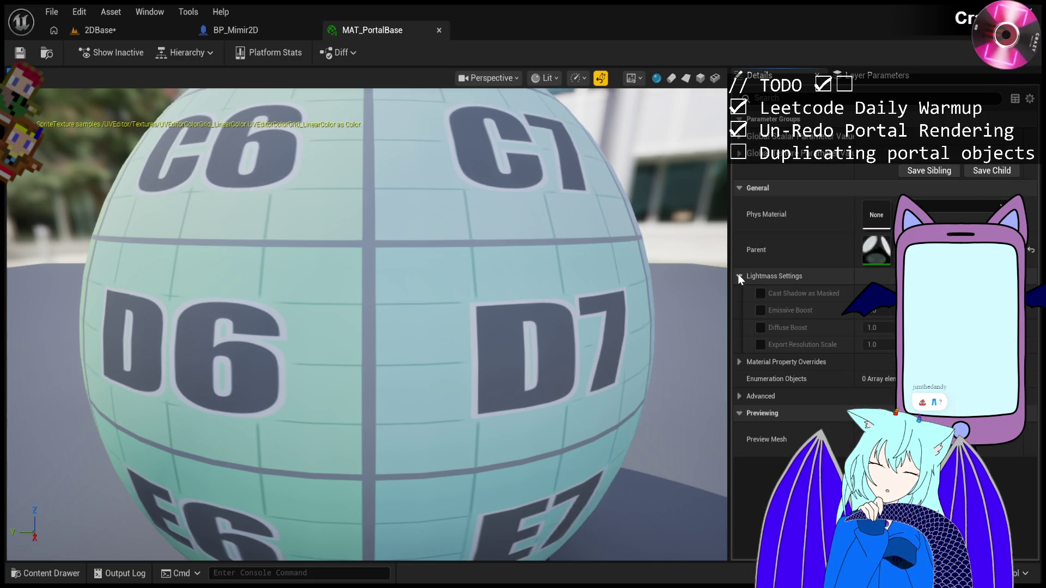
pyautogui.click(760, 310)
pyautogui.moveTo(873, 313); pyautogui.dragTo(970, 313)
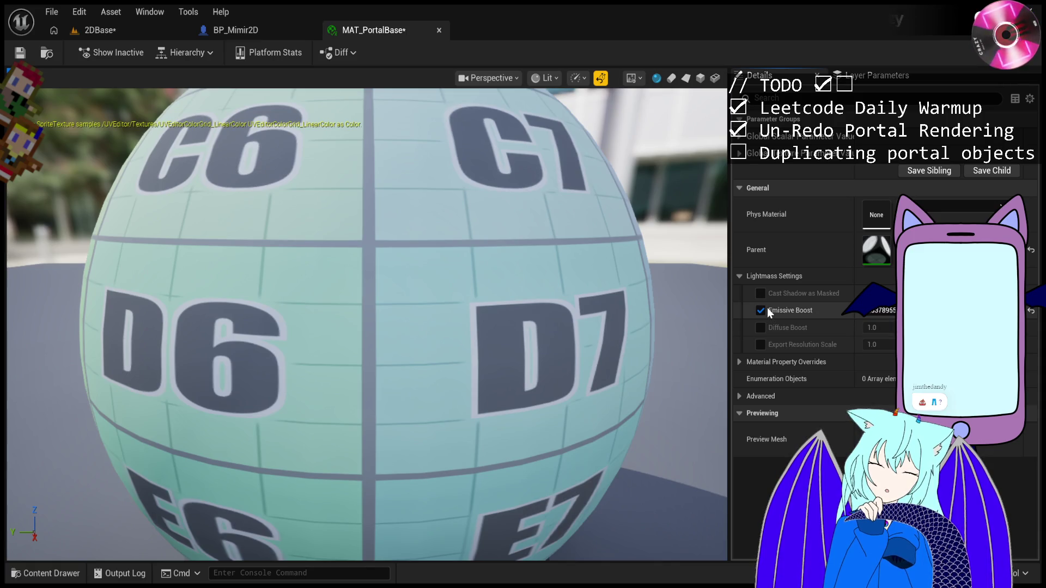
pyautogui.click(741, 276)
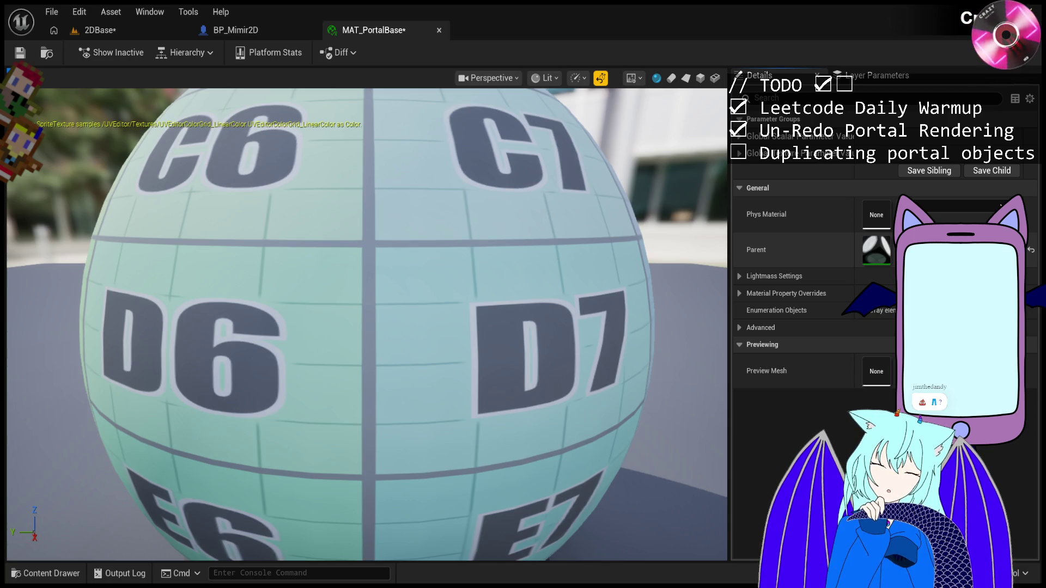
pyautogui.doubleClick(878, 257)
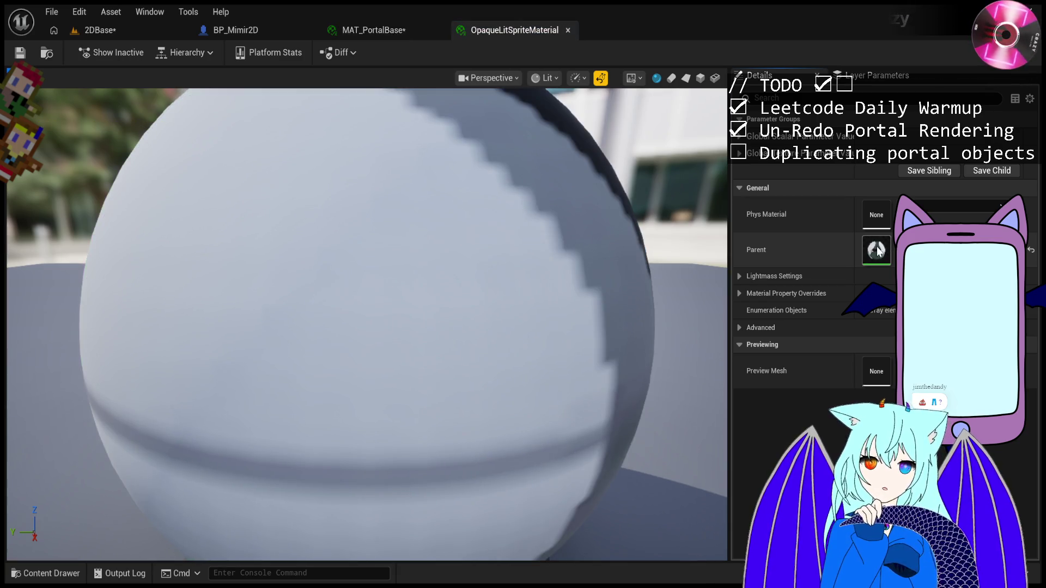
# Open DefaultLitSpriteMaterial, OpaqueLitSpriteMaterial's parent, in the material graph editor.
pyautogui.doubleClick(877, 250)
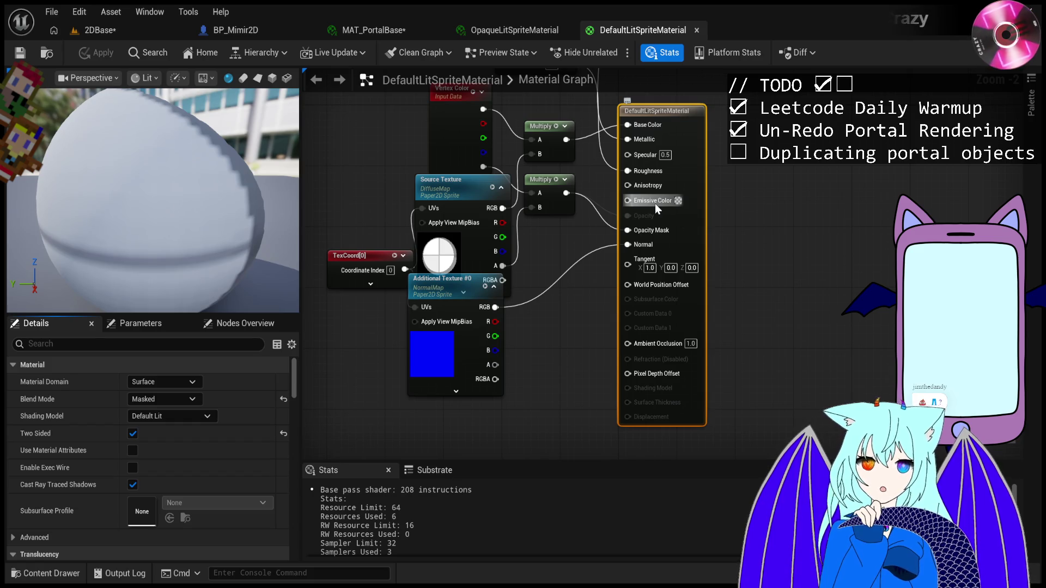
pyautogui.click(133, 35)
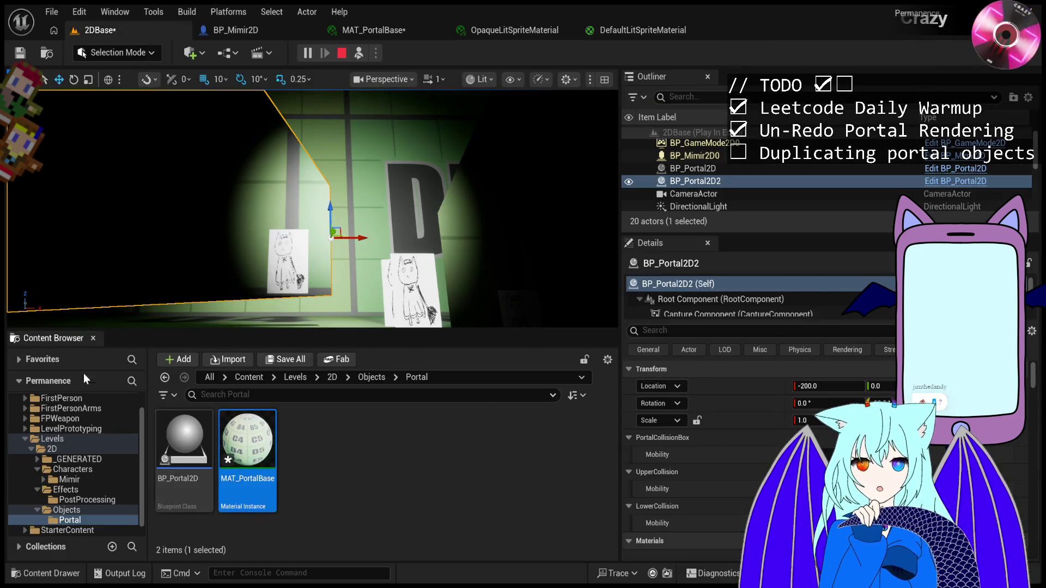
pyautogui.scroll(2, 71, 468)
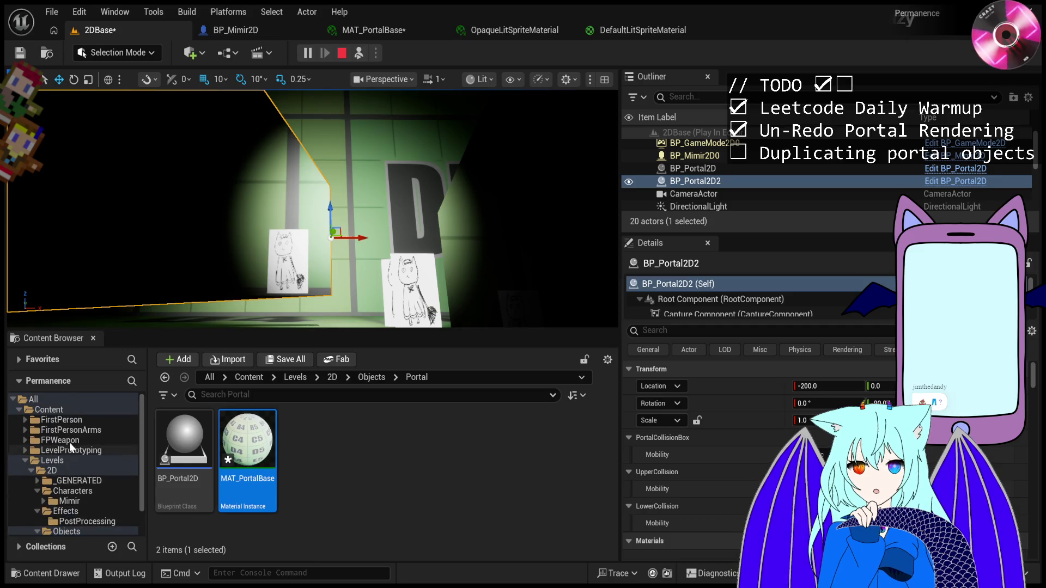
pyautogui.click(77, 396)
pyautogui.click(288, 377)
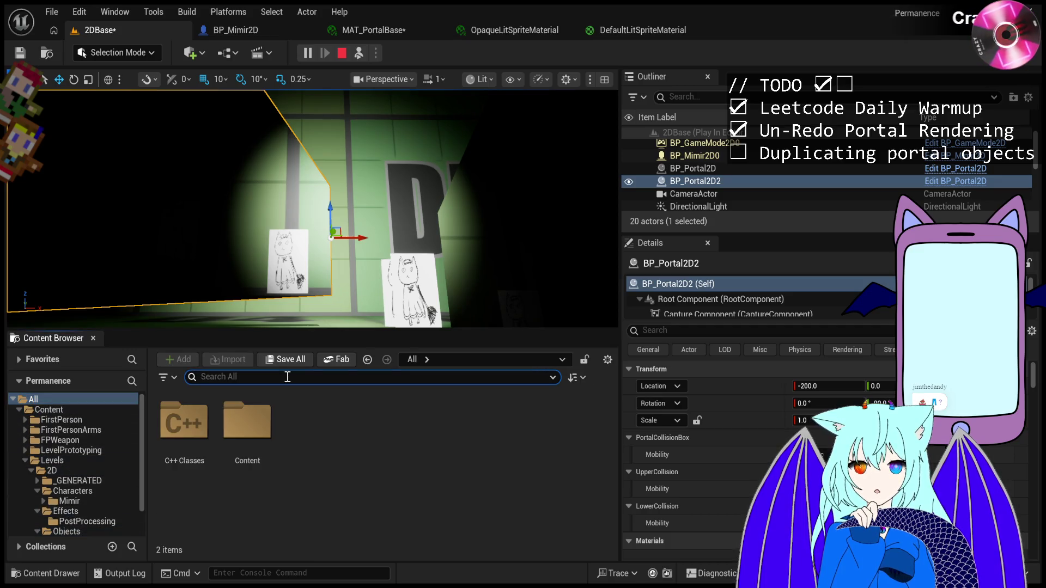
pyautogui.write('sprite ma')
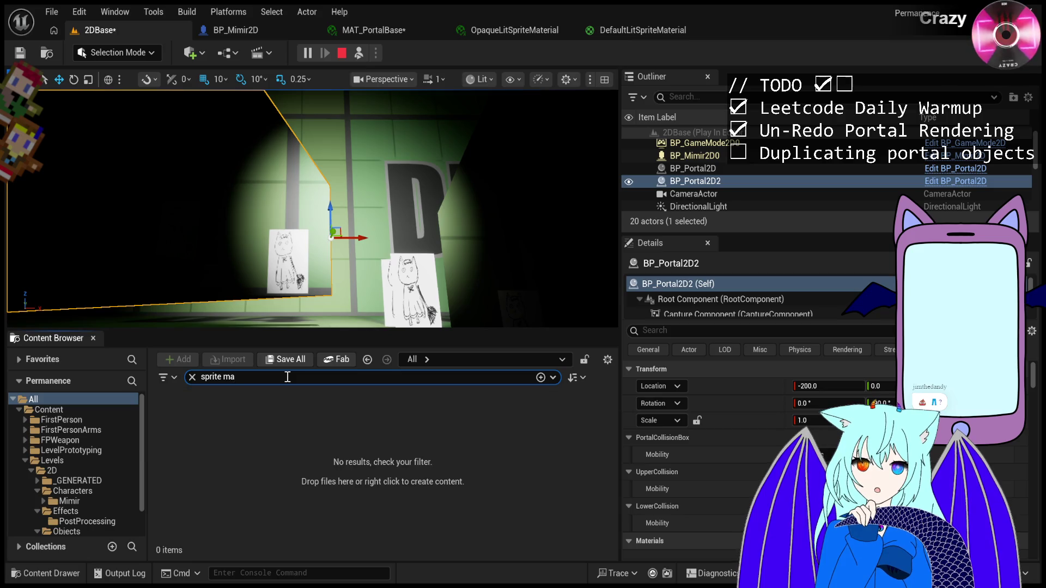
pyautogui.press('BackSpace')
pyautogui.press('BackSpace')
pyautogui.press('BackSpace')
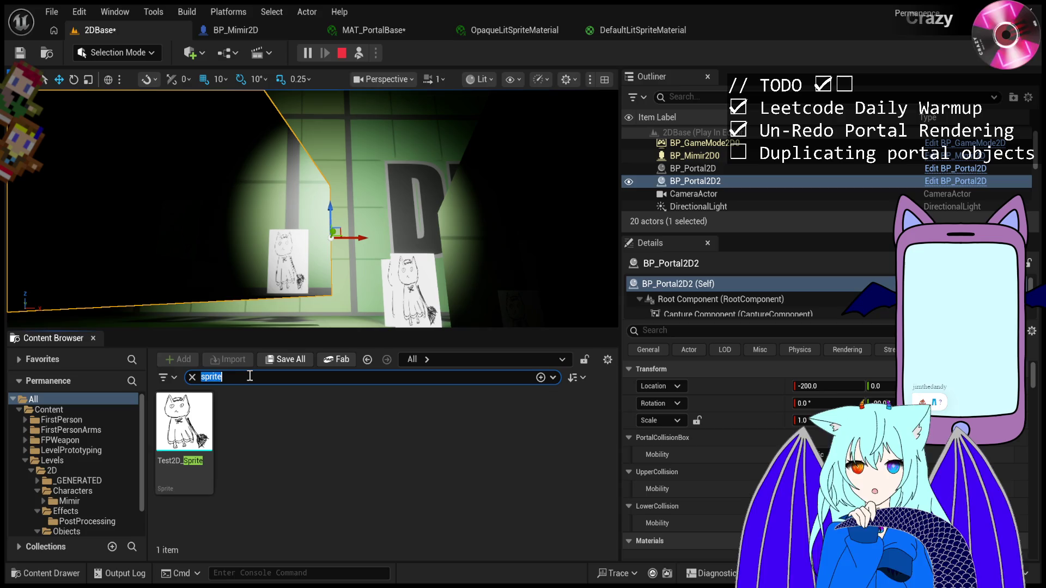
pyautogui.press('BackSpace')
pyautogui.click(635, 23)
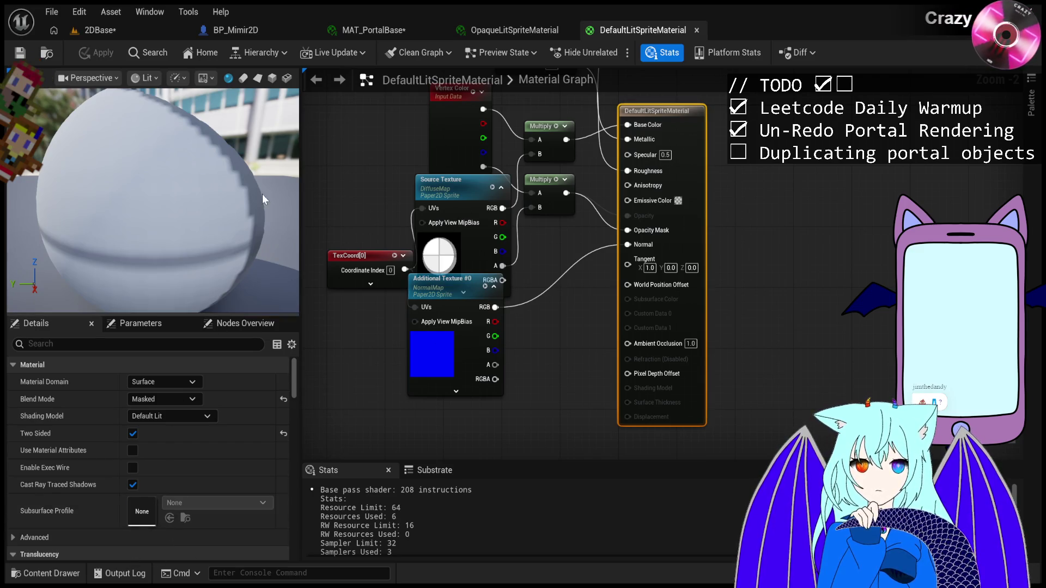
pyautogui.click(91, 31)
pyautogui.click(276, 377)
pyautogui.write('Default')
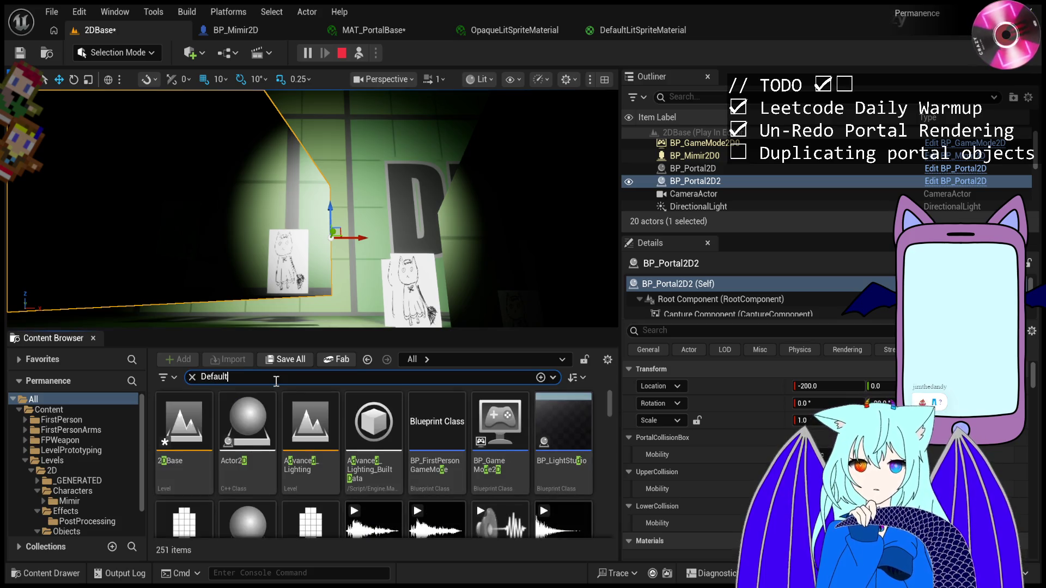
pyautogui.write('Lit')
pyautogui.hotkey('ctrl', 'a')
pyautogui.press('BackSpace')
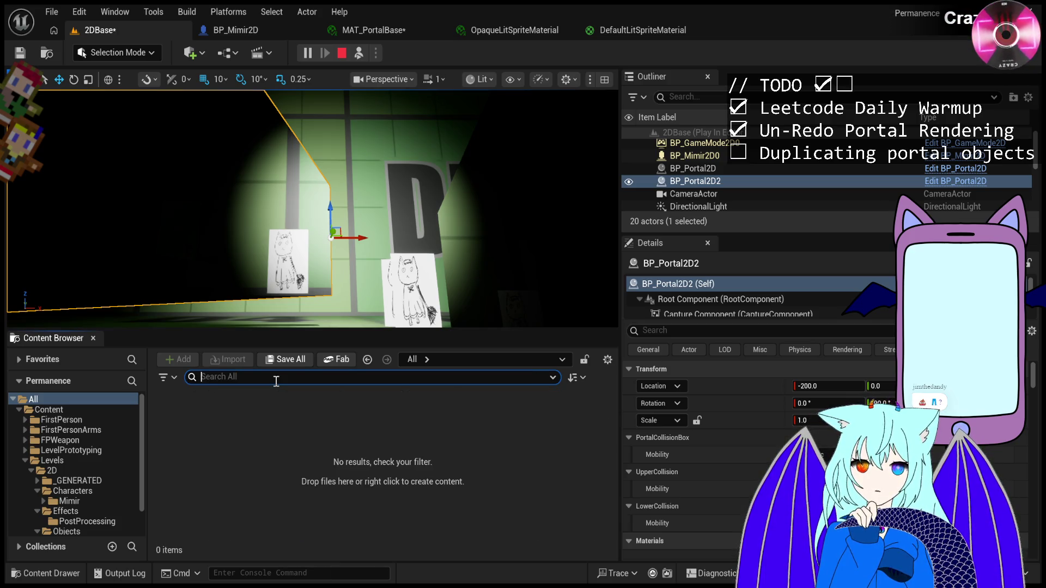
pyautogui.scroll(-2, 83, 452)
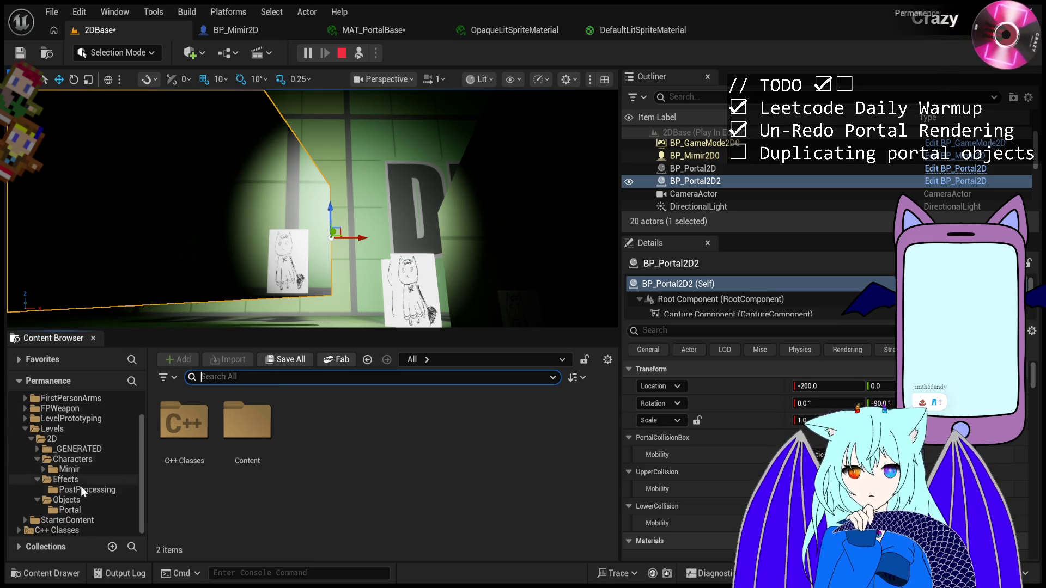
pyautogui.click(61, 531)
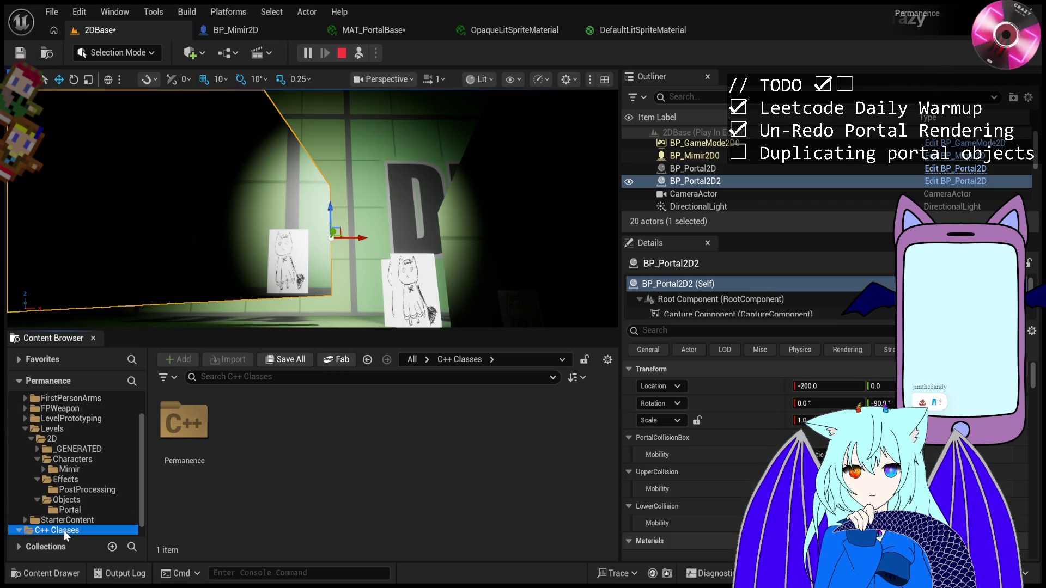
pyautogui.click(654, 30)
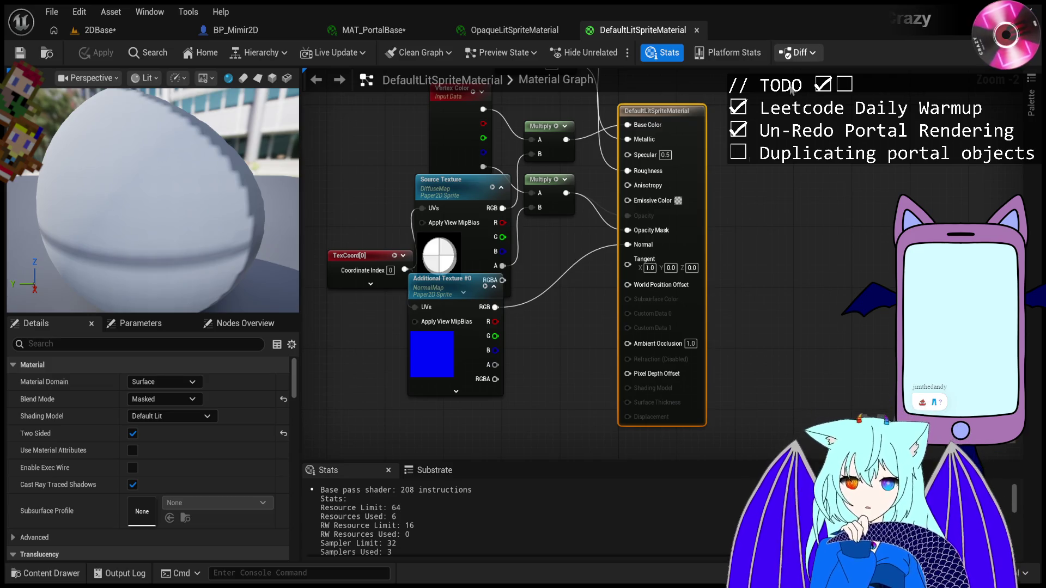
pyautogui.click(50, 574)
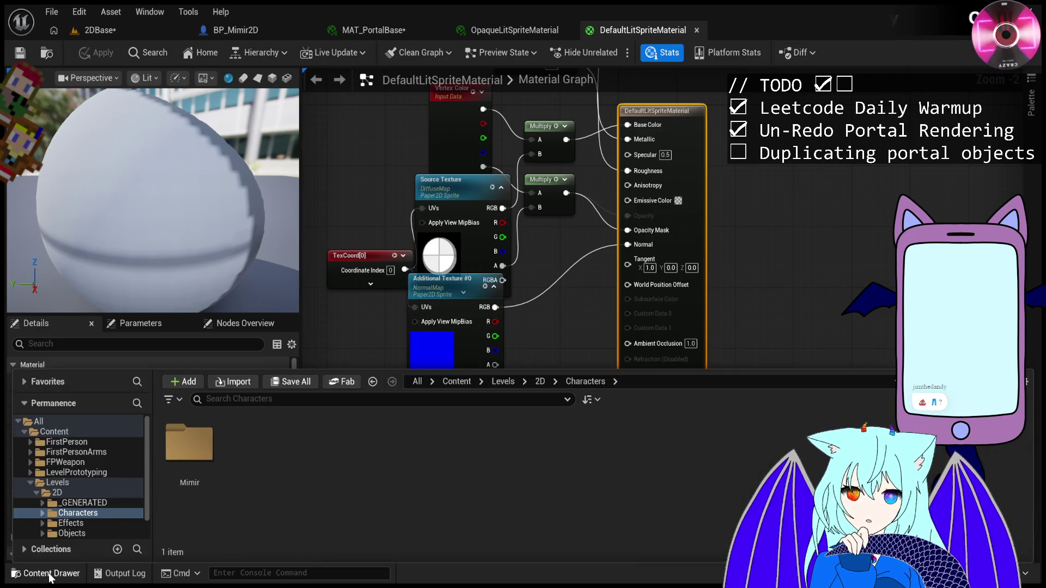
# Browse to the material's source in Paper2D and search 'emissiv', then clear the filter.
pyautogui.click(50, 575)
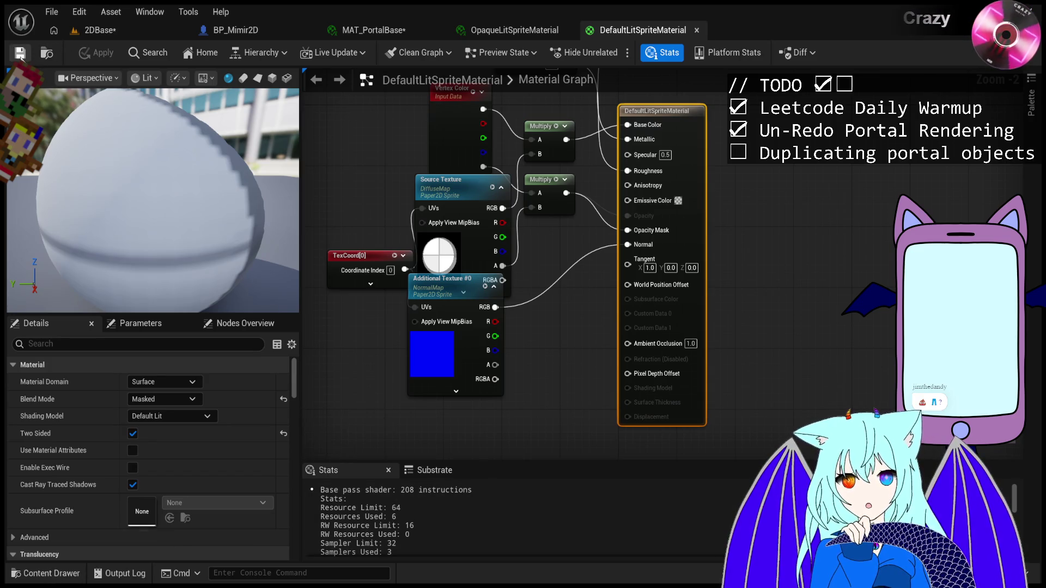
pyautogui.click(48, 53)
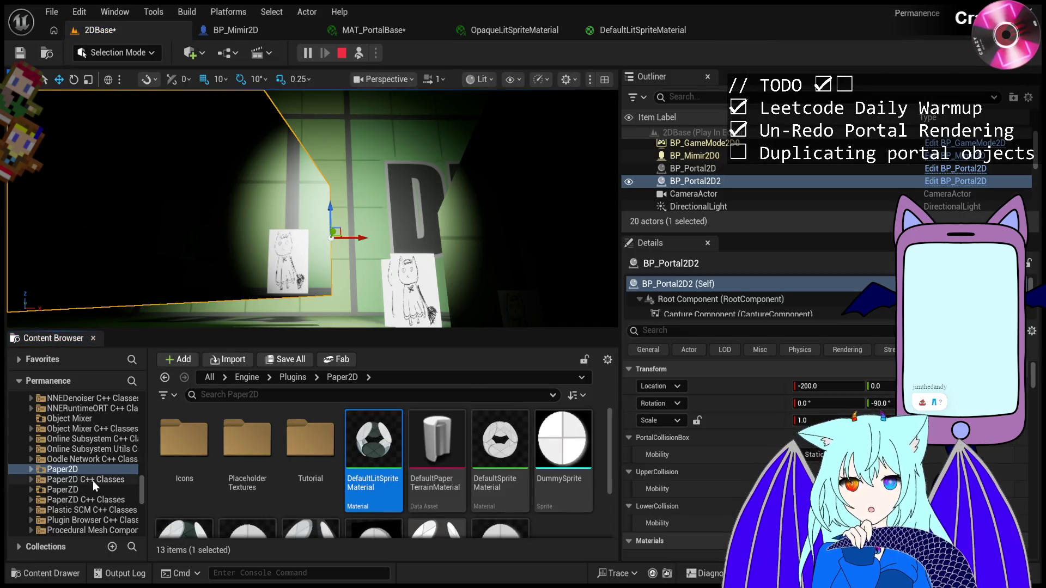
pyautogui.scroll(1, 92, 480)
pyautogui.click(307, 396)
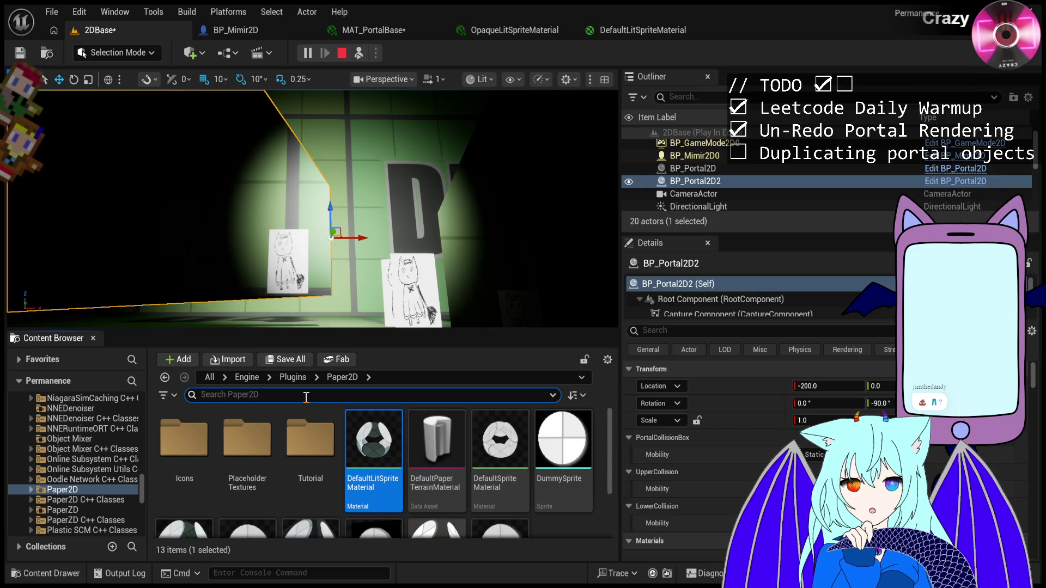
pyautogui.scroll(-1, 381, 479)
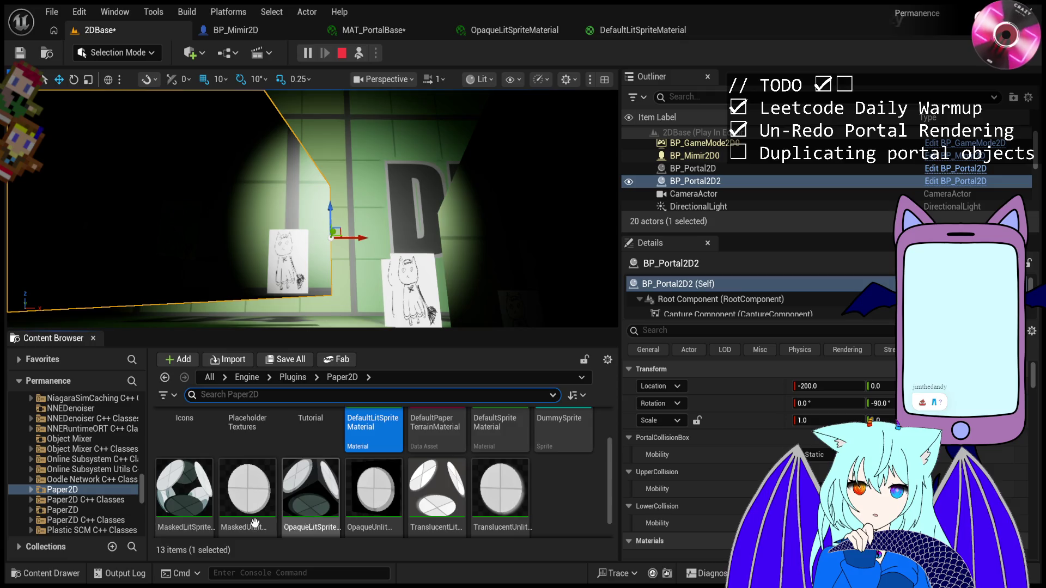
pyautogui.scroll(1, 246, 491)
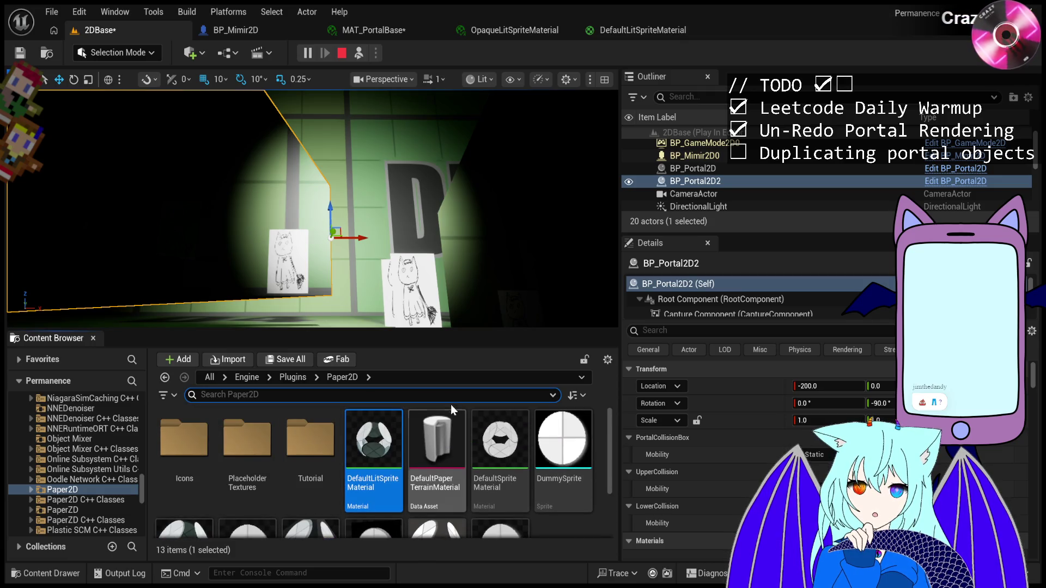
pyautogui.write('emissiv')
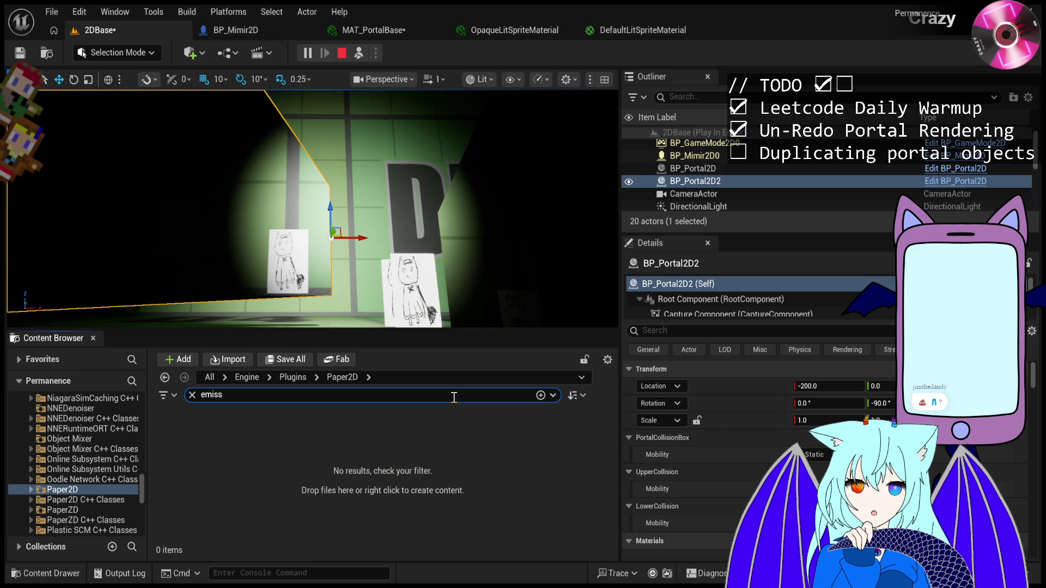
pyautogui.hotkey('ctrl', 'a')
pyautogui.press('BackSpace')
pyautogui.write('e')
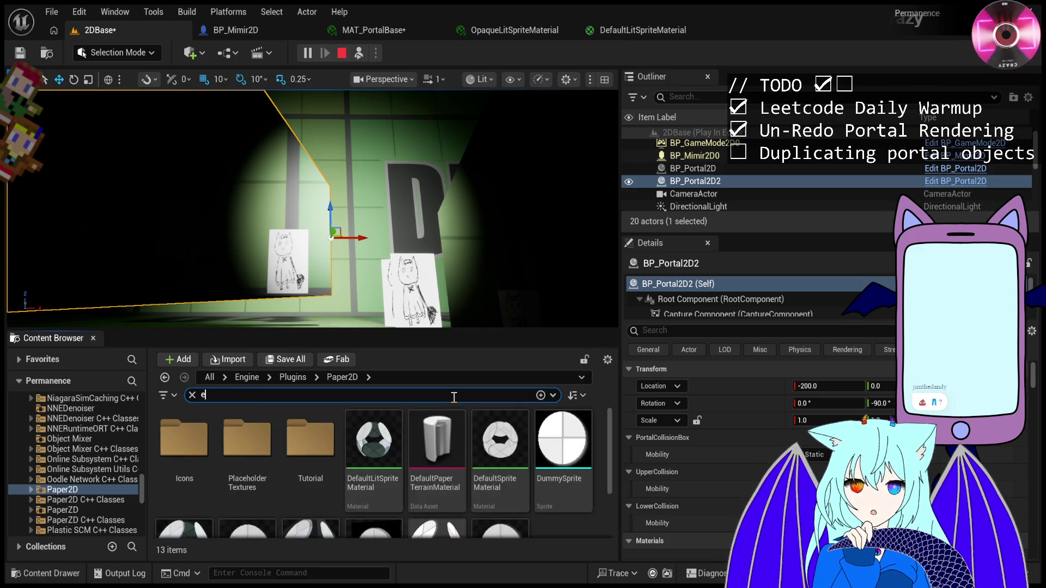
pyautogui.hotkey('ctrl', 'a')
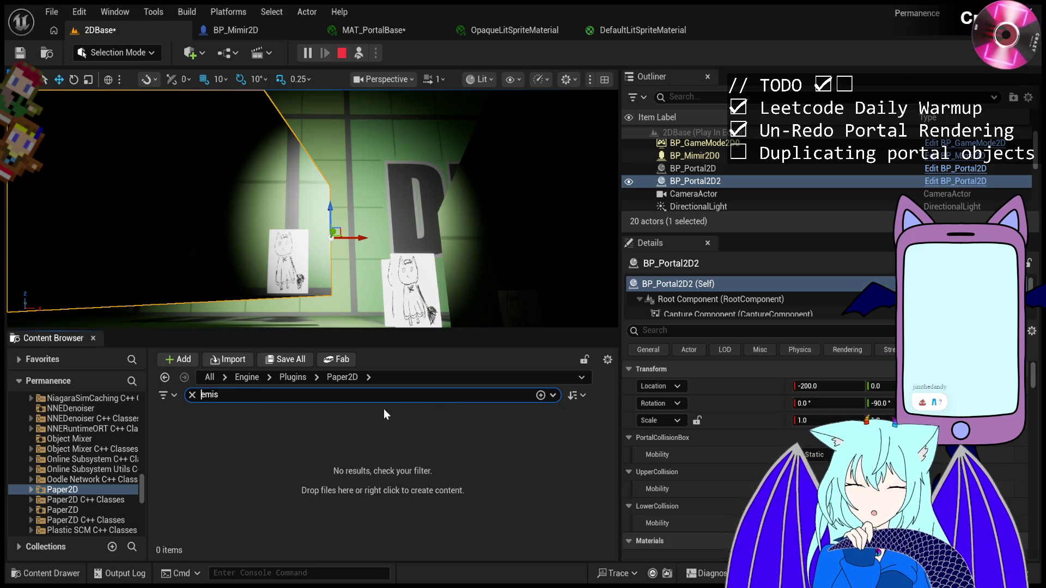
pyautogui.press('BackSpace')
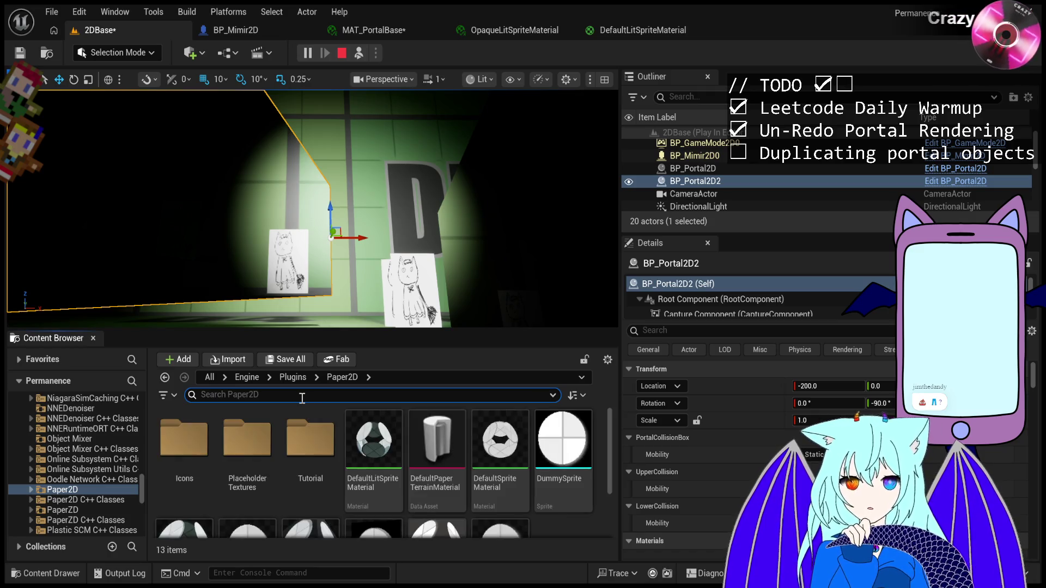
# Select DefaultLitSpriteMaterial among the Paper2D plugin assets.
pyautogui.click(369, 450)
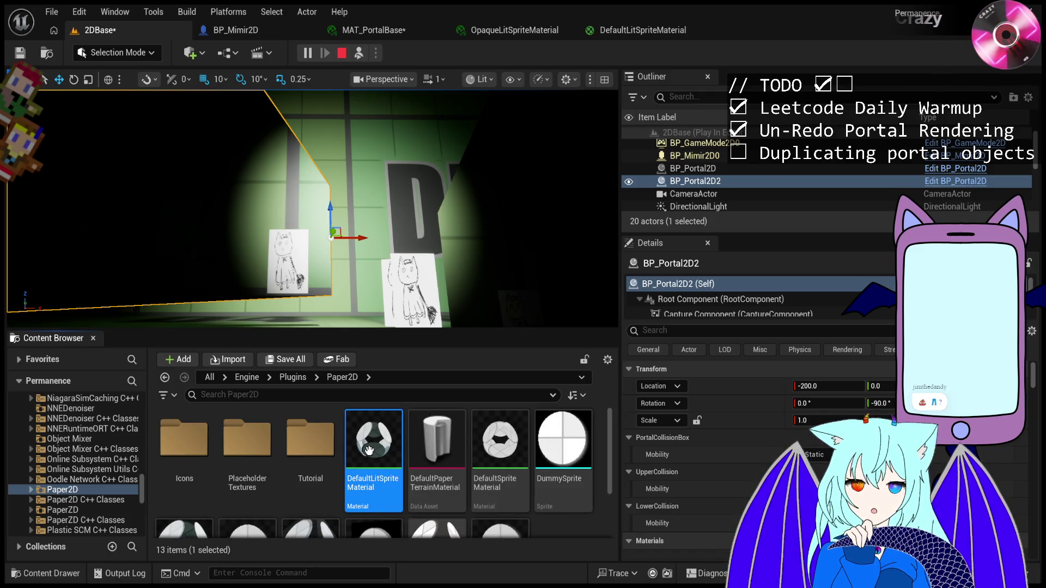
pyautogui.scroll(-1, 371, 447)
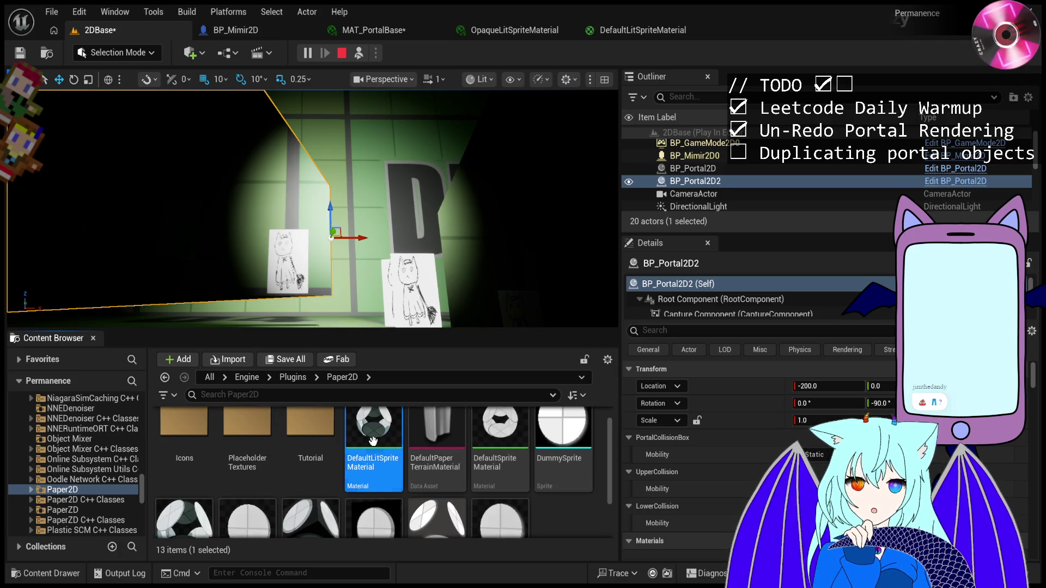
pyautogui.scroll(6, 84, 424)
pyautogui.scroll(2, 84, 424)
# Paste a copy of DefaultLitSpriteMaterial into Levels/2D/Objects/Portal and select it.
pyautogui.click(82, 467)
pyautogui.moveTo(142, 466); pyautogui.dragTo(134, 381)
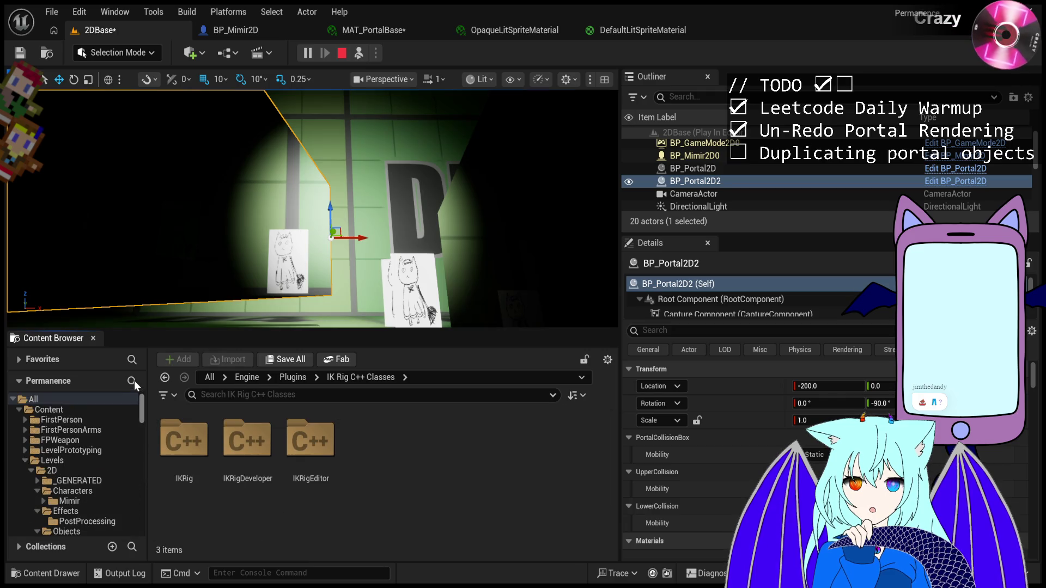
pyautogui.click(25, 463)
pyautogui.click(29, 469)
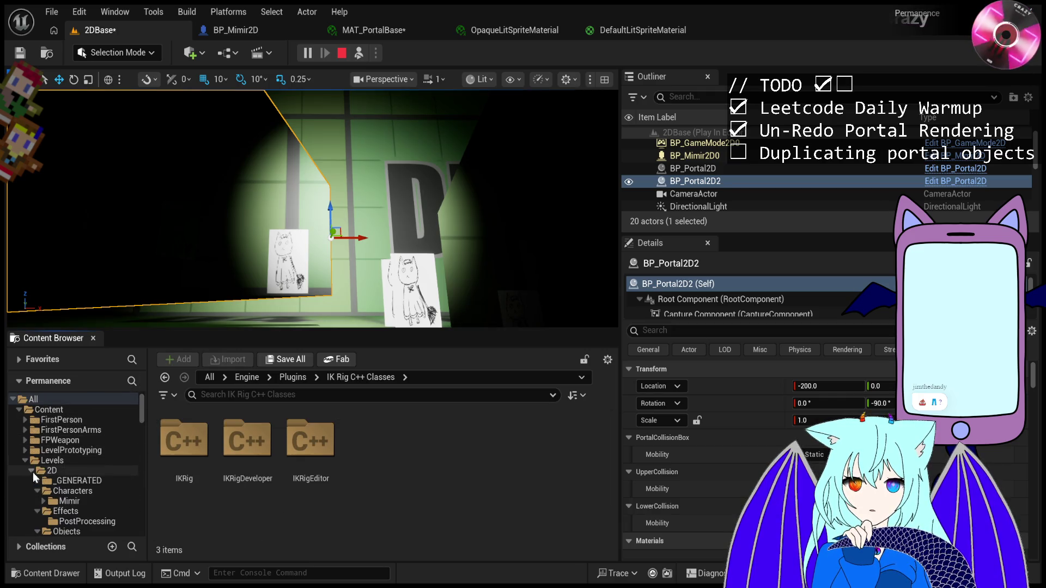
pyautogui.scroll(-1, 81, 521)
pyautogui.click(83, 521)
pyautogui.click(336, 445)
pyautogui.hotkey('ctrl', 'v')
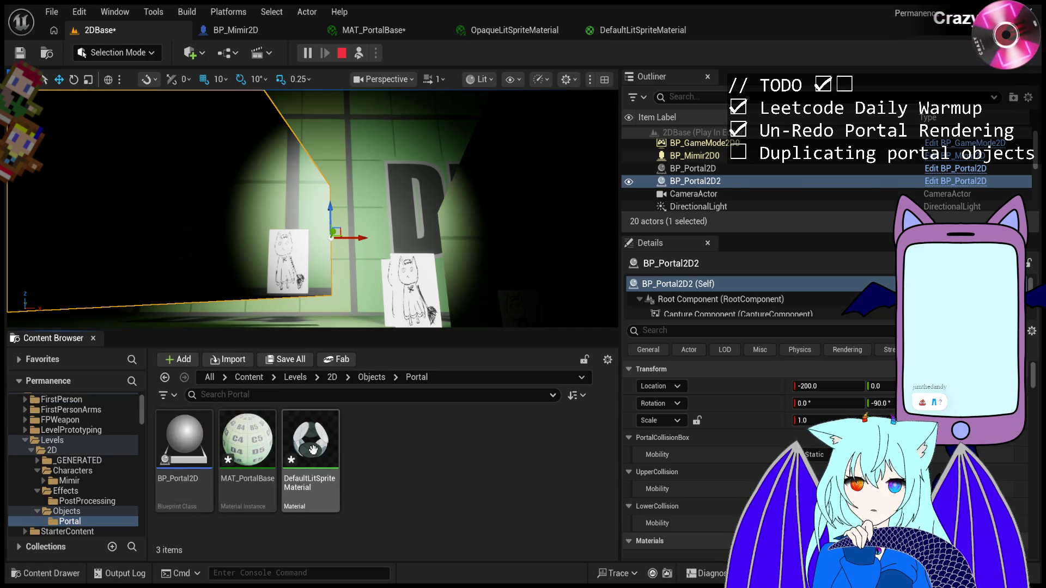
pyautogui.click(313, 450)
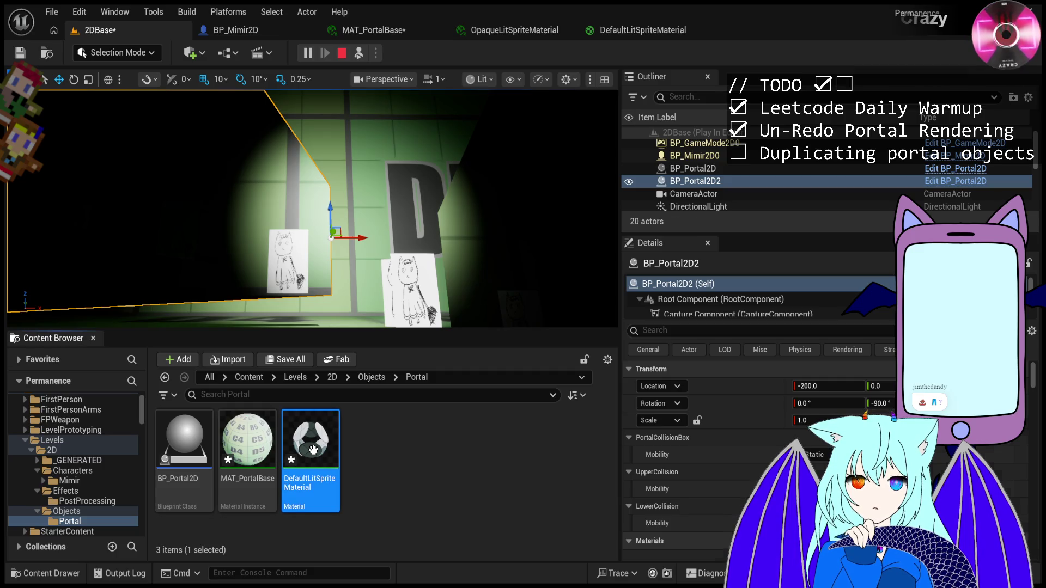
# Open the copied material and compare it with the original Paper2D and OpaqueLitSpriteMaterial tabs.
pyautogui.doubleClick(313, 450)
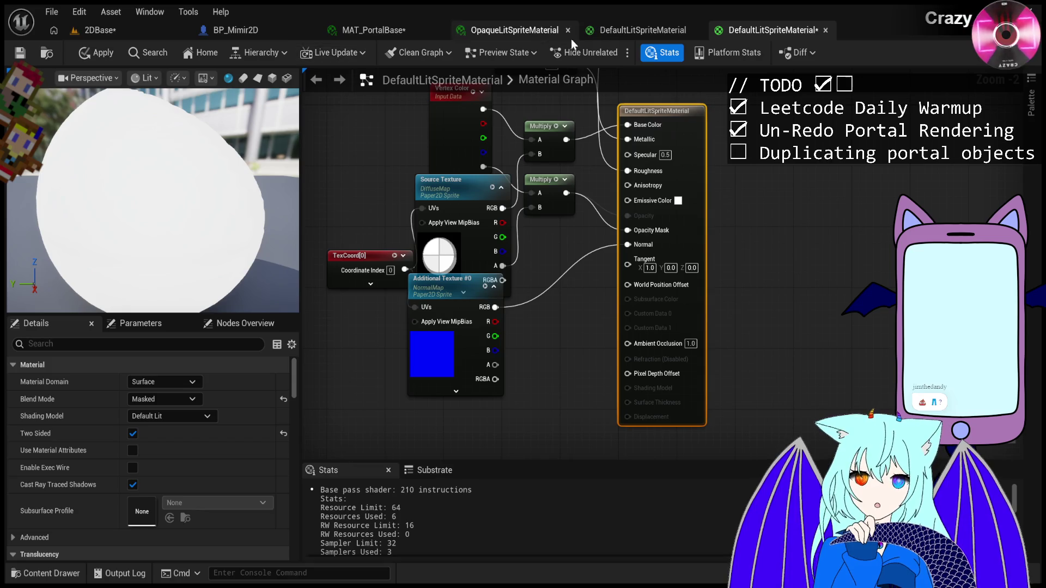
pyautogui.click(621, 33)
pyautogui.click(757, 28)
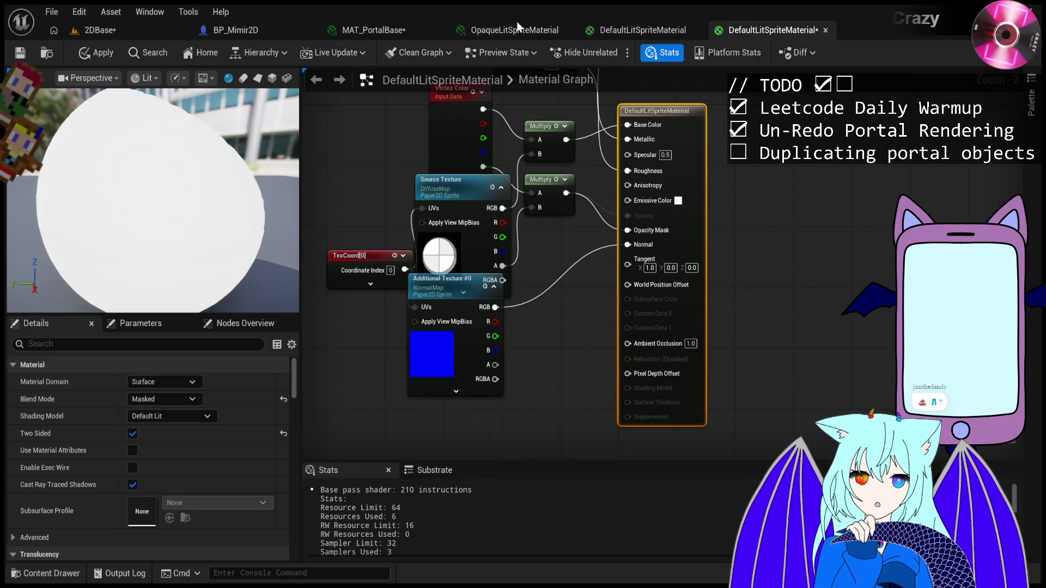
pyautogui.click(512, 28)
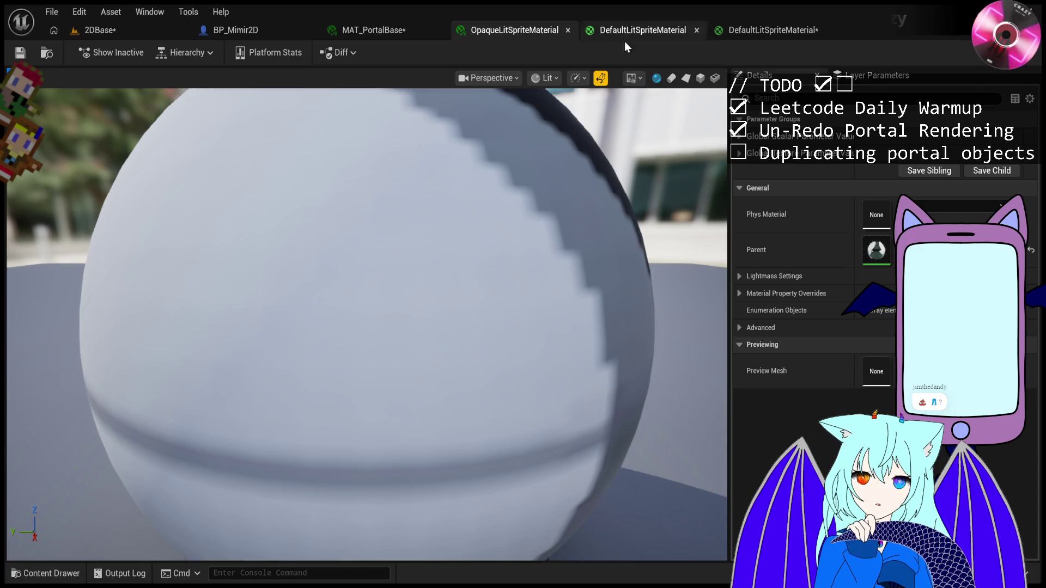
pyautogui.click(779, 30)
pyautogui.click(538, 33)
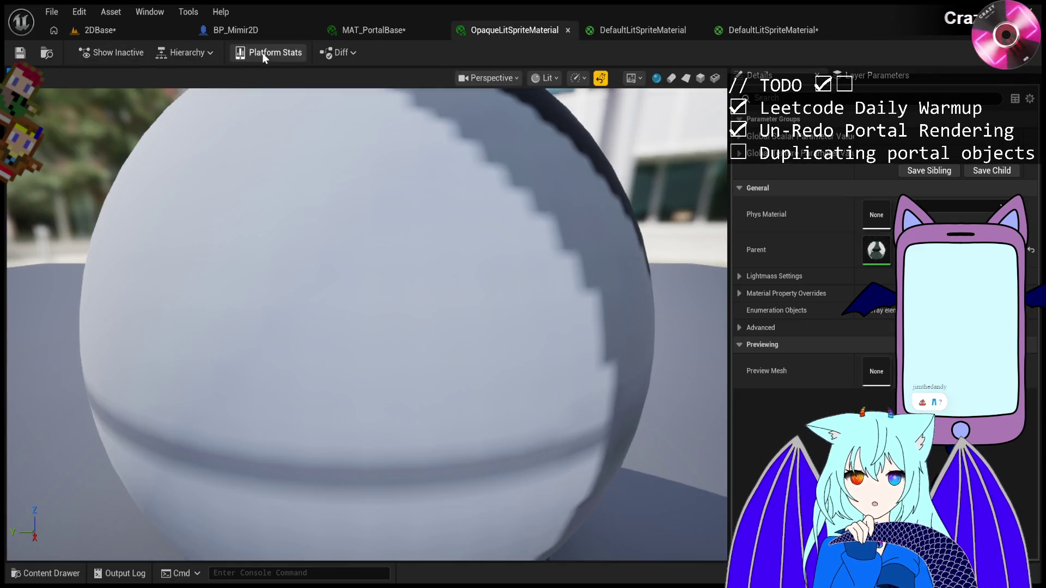
# Back in 2DBase, show the project's Portal folder assets in the Content Browser.
pyautogui.click(98, 30)
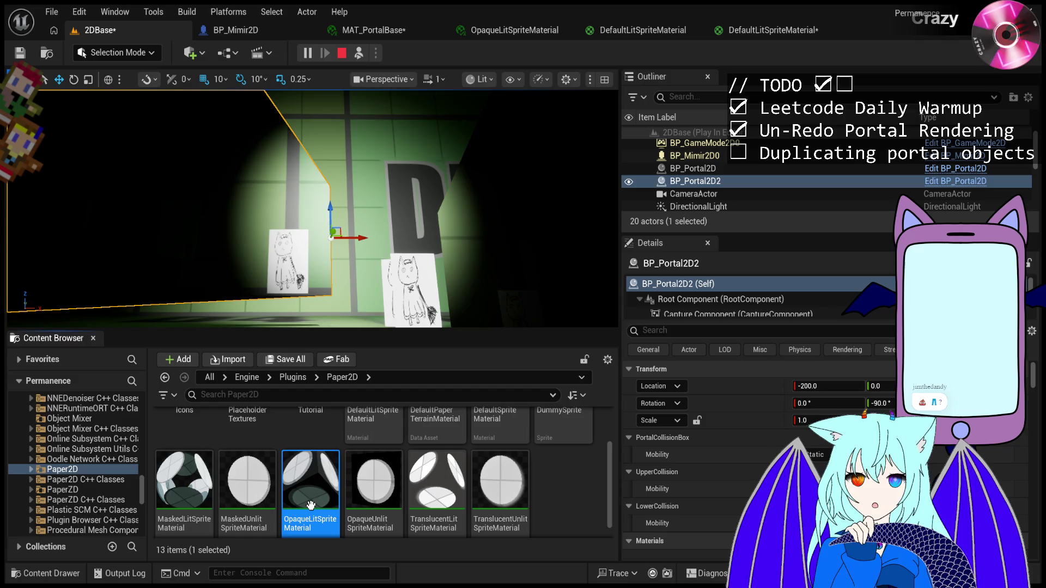
pyautogui.scroll(10, 102, 471)
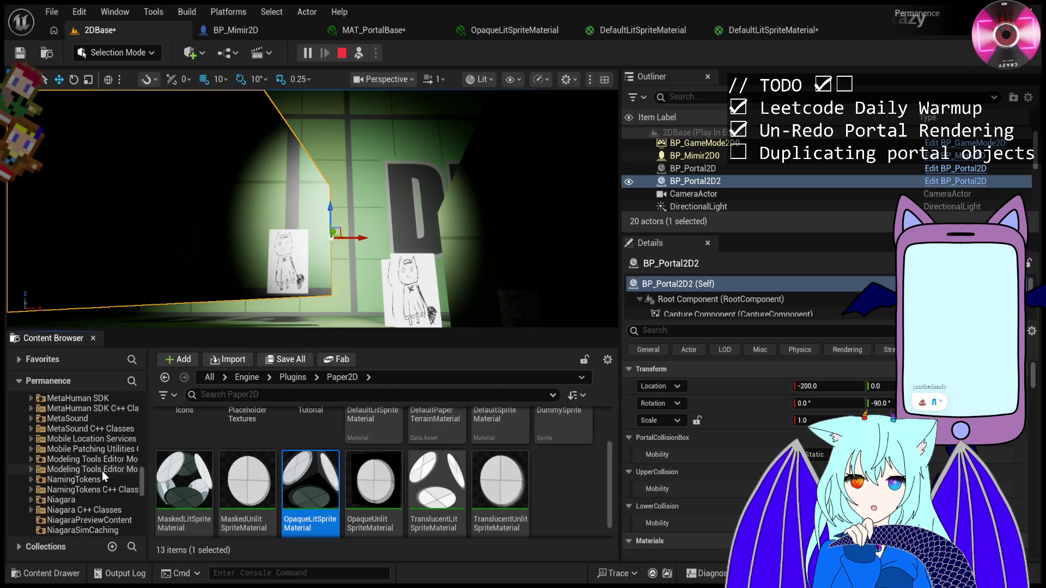
pyautogui.scroll(10, 104, 472)
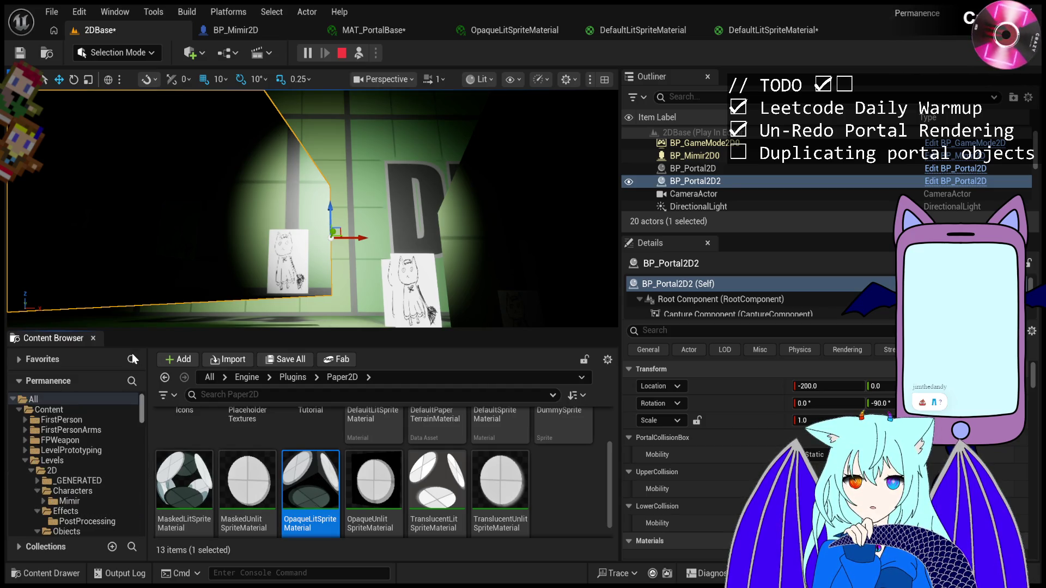
pyautogui.click(80, 499)
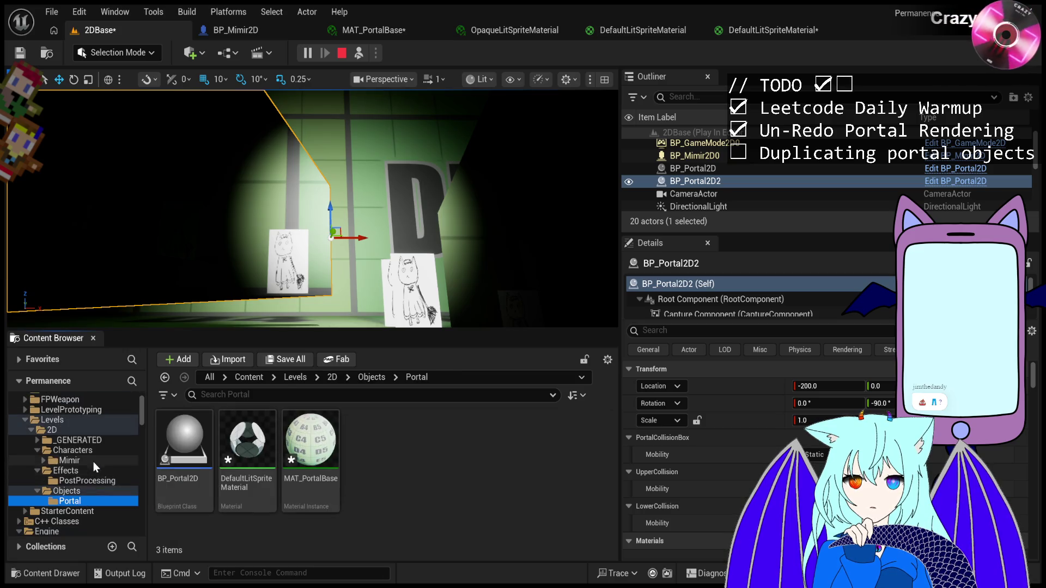
pyautogui.click(388, 456)
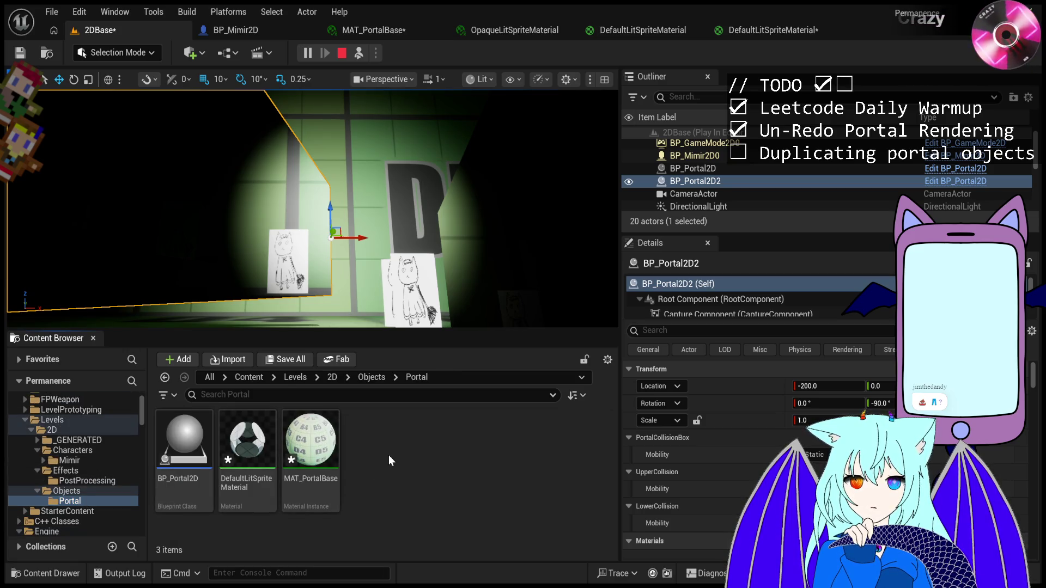
# In OpaqueLitSpriteMaterial, expand Global Scalar and Texture Parameter values and Lightmass Settings.
pyautogui.click(510, 27)
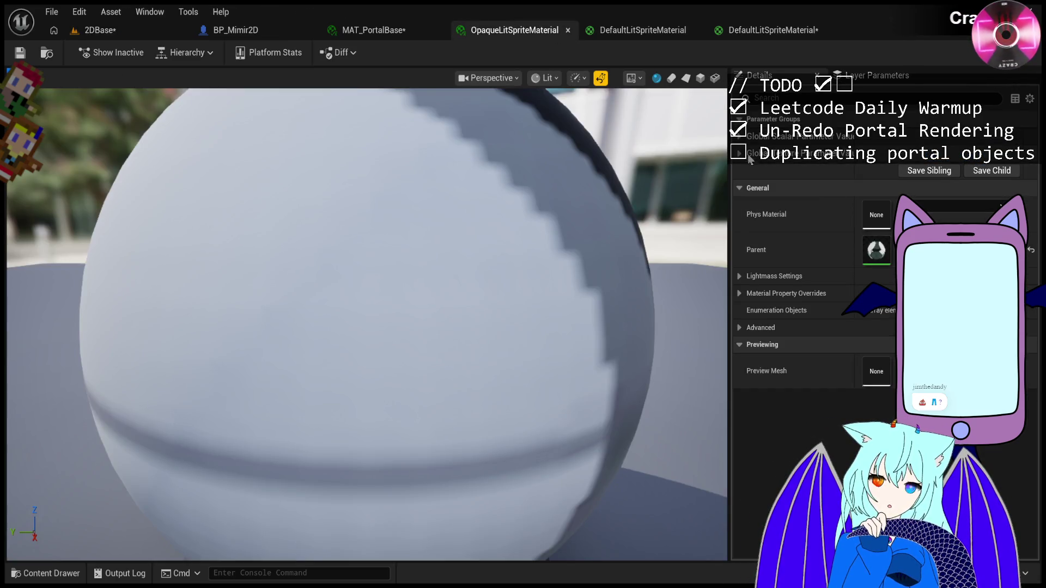
pyautogui.click(740, 136)
pyautogui.click(738, 190)
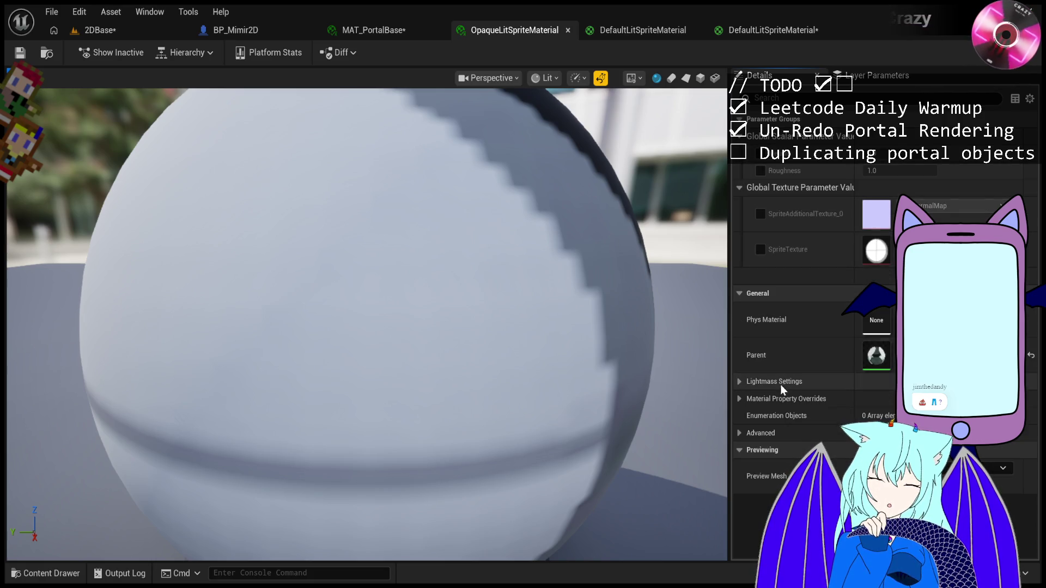
pyautogui.click(739, 381)
pyautogui.click(739, 382)
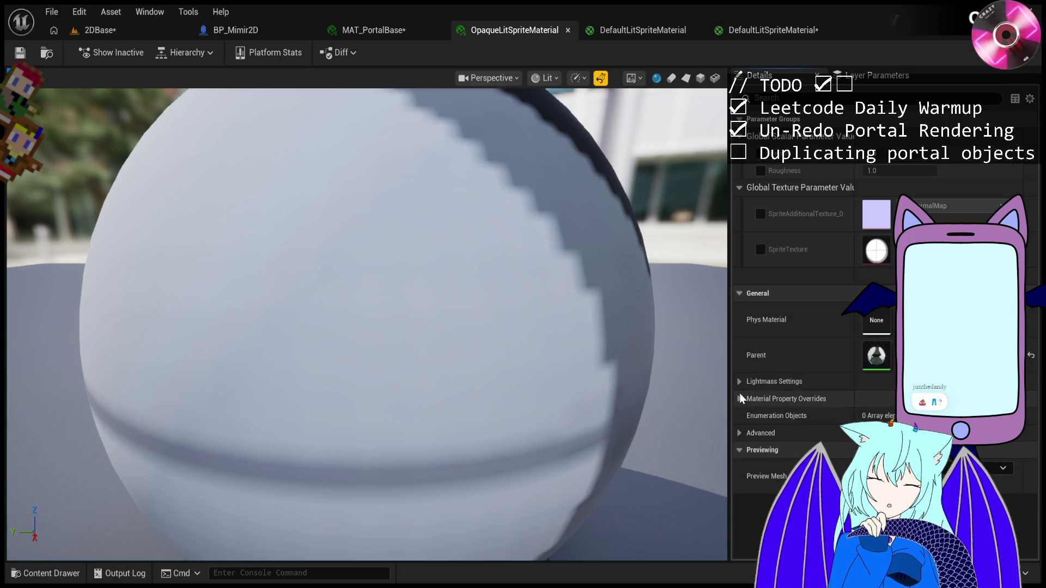
# Check the DefaultLitSpriteMaterial and MAT_PortalBase tabs, then return to the 2DBase level.
pyautogui.click(644, 31)
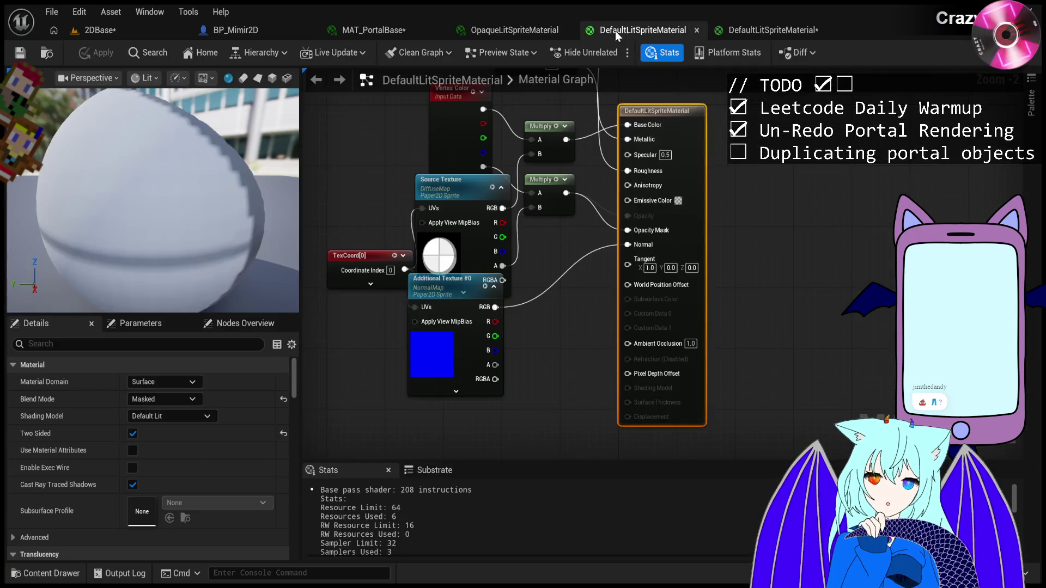
pyautogui.click(482, 31)
pyautogui.click(382, 31)
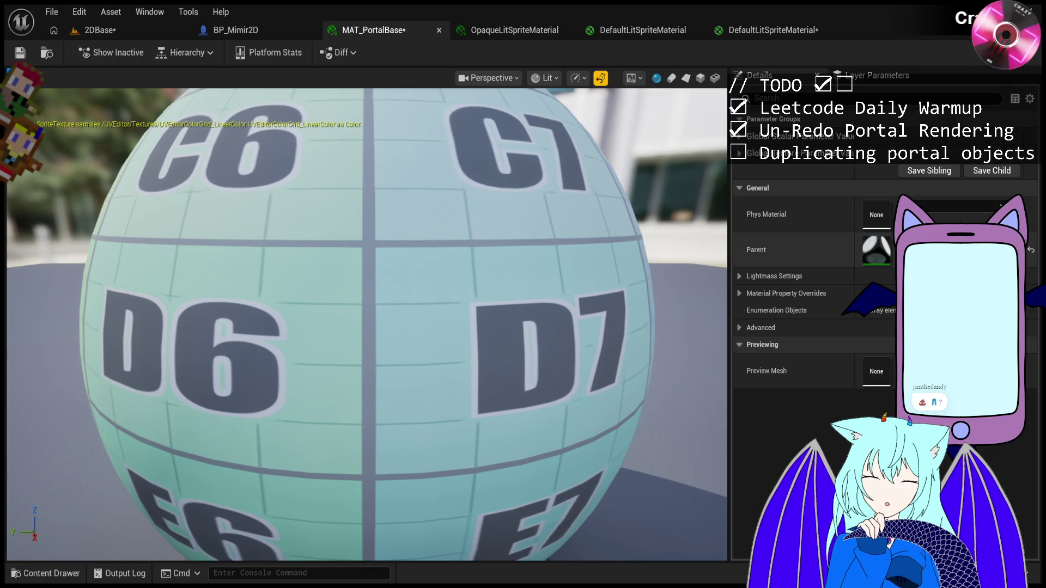
pyautogui.click(112, 31)
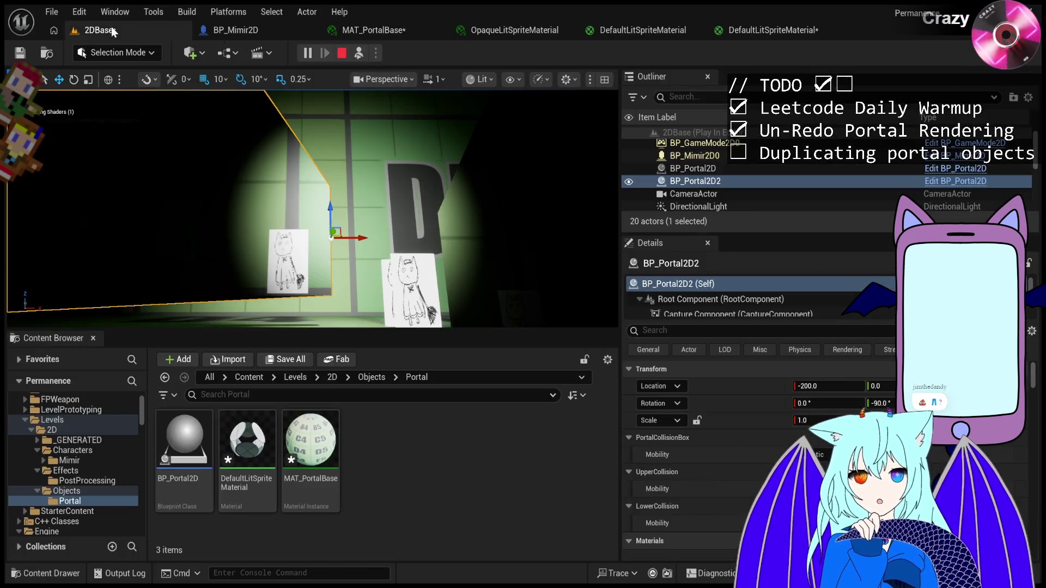
# Rename the copied DefaultLitSpriteMaterial in the Portal folder to MAT_Emissive.
pyautogui.click(246, 484)
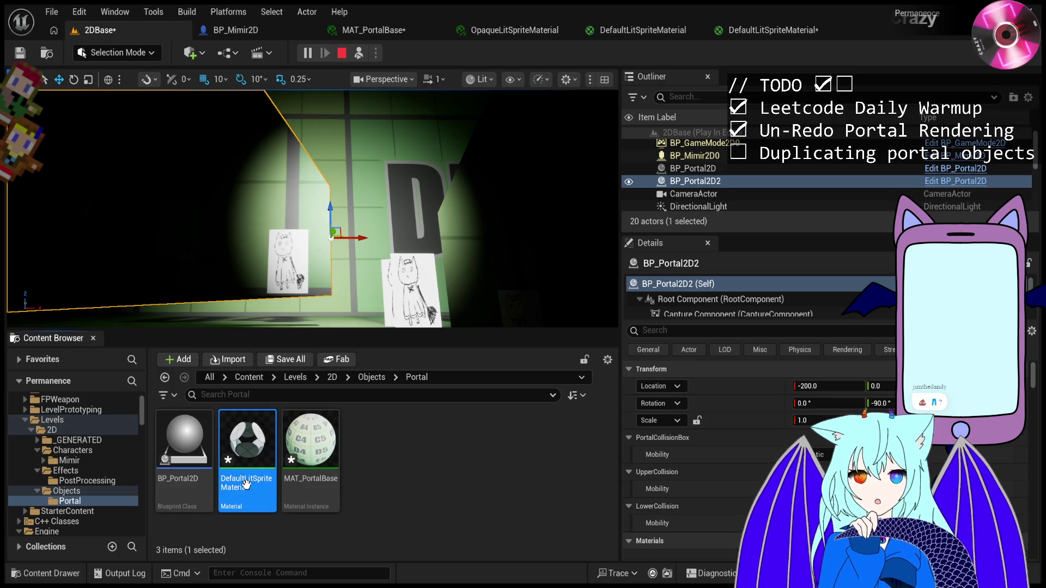
pyautogui.press('F2')
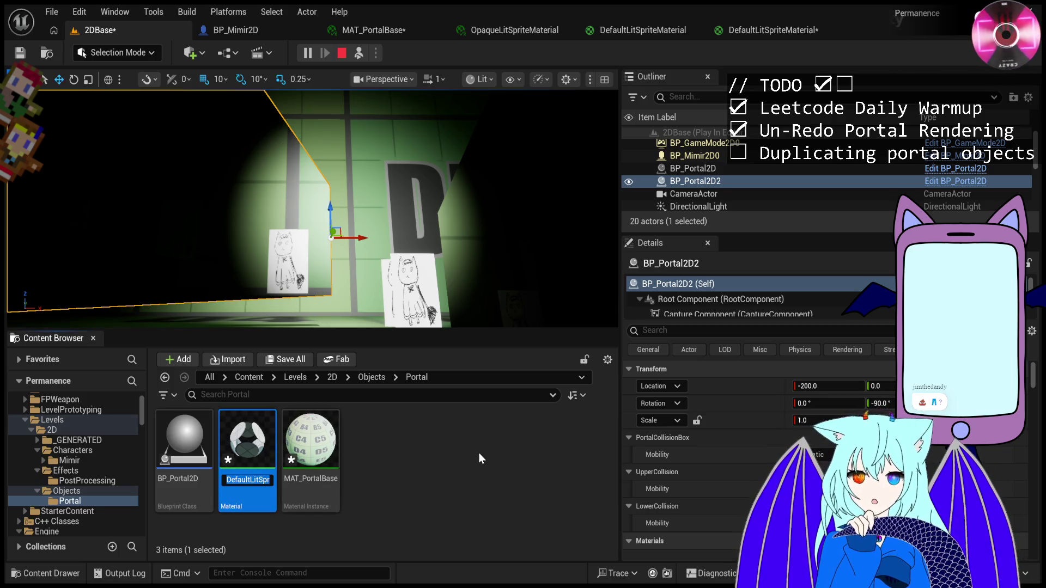
pyautogui.write('MAT_Emis')
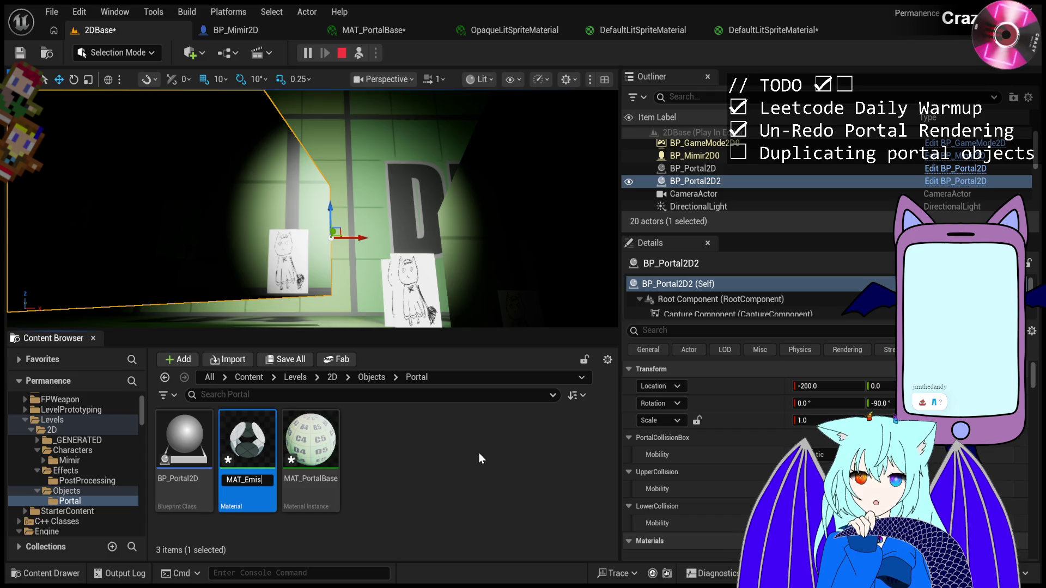
pyautogui.write('ive')
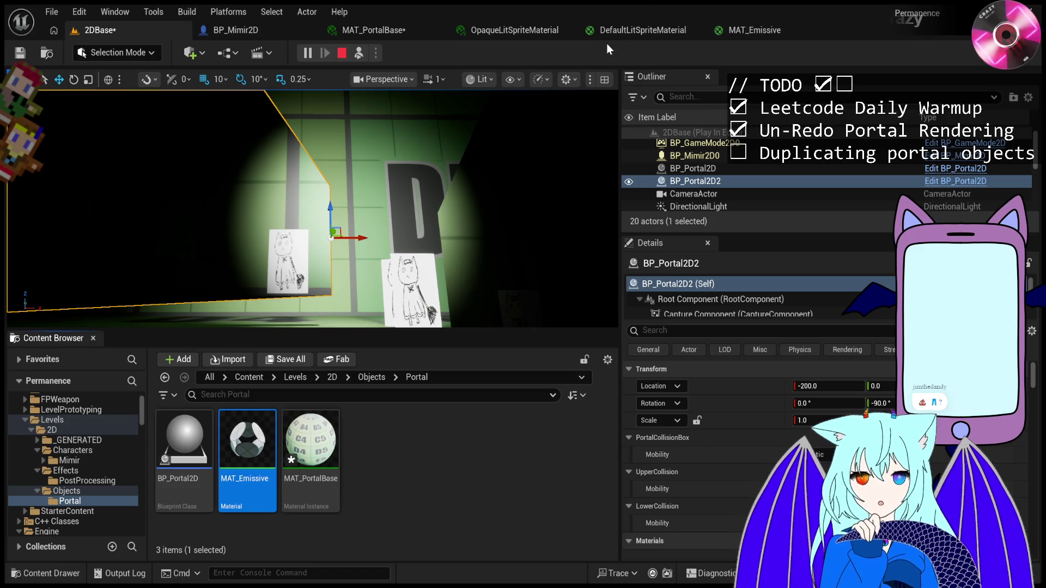
# Check the OpaqueLitSpriteMaterial and MAT_PortalBase tabs, then go back to 2DBase.
pyautogui.click(515, 31)
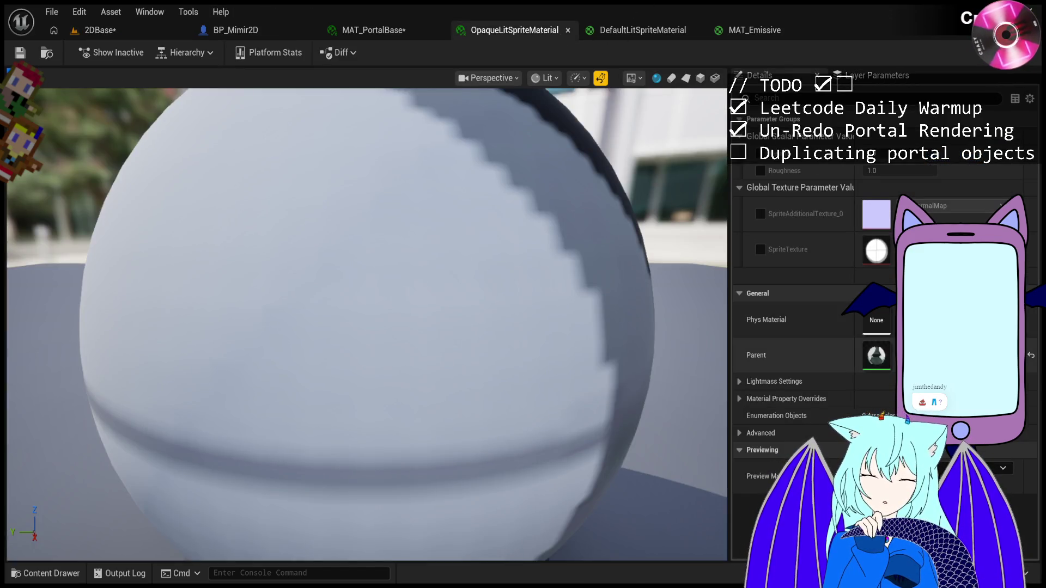
pyautogui.click(380, 25)
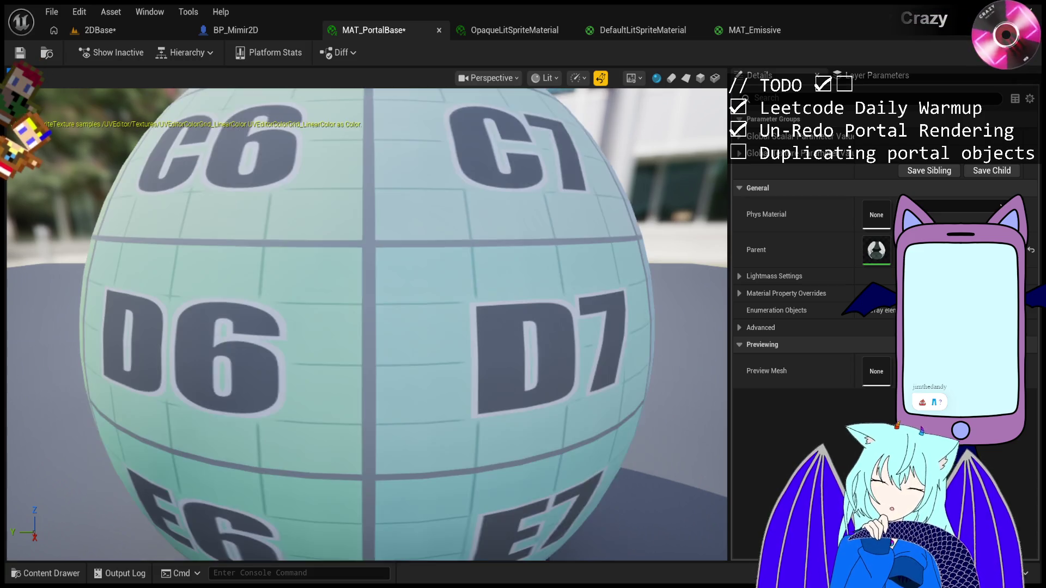
pyautogui.click(107, 32)
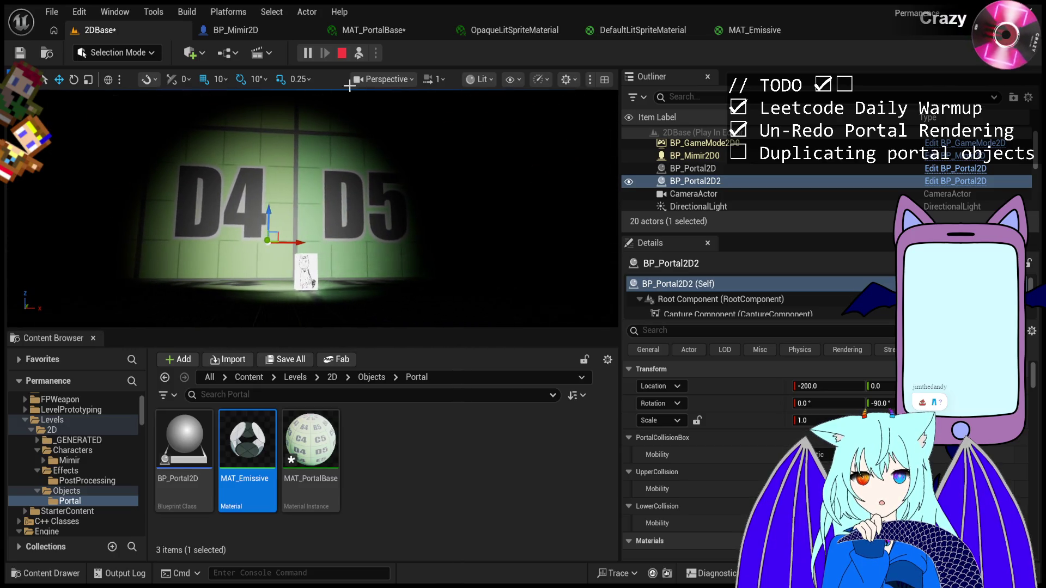
# Stop the running session and playtest 2DBase twice, checking MAT_PortalBase in between.
pyautogui.click(342, 53)
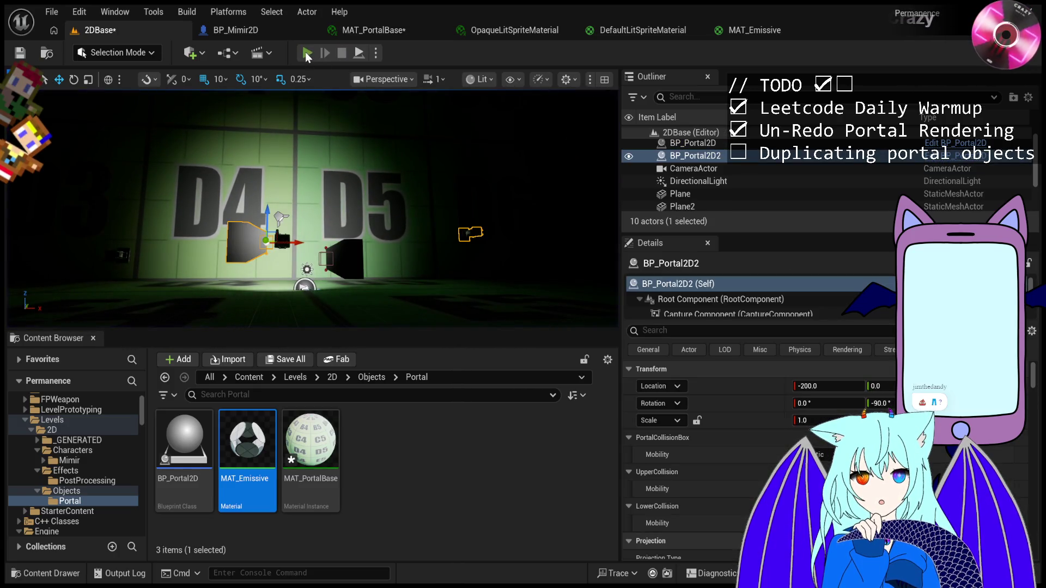
pyautogui.click(308, 55)
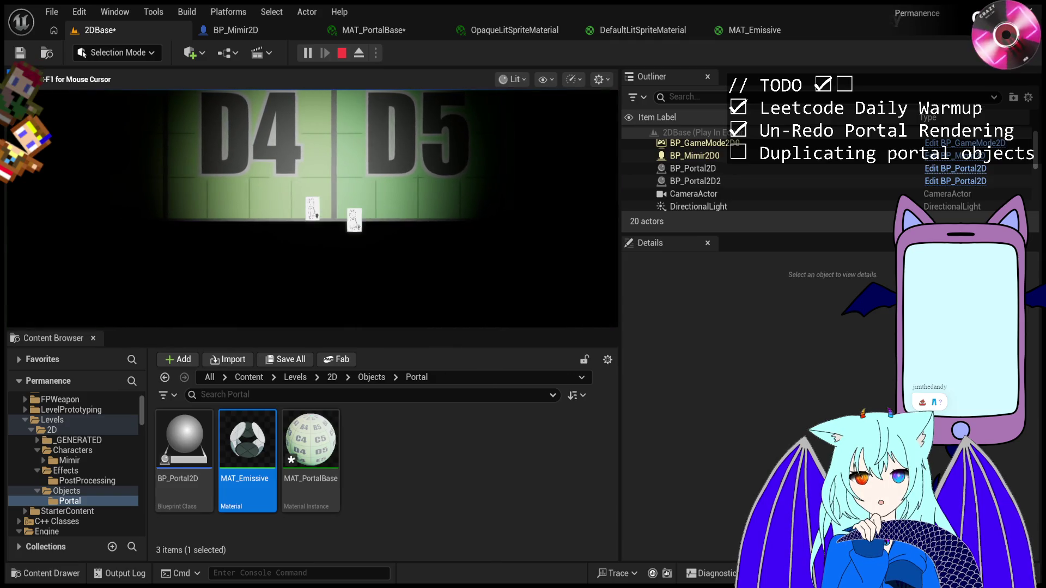
pyautogui.press('Escape')
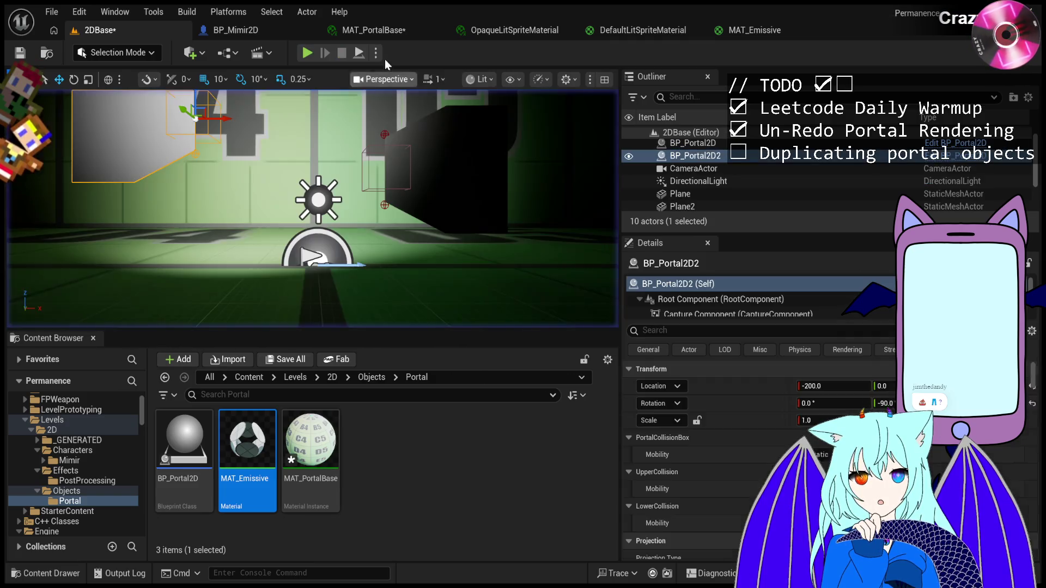
pyautogui.click(394, 28)
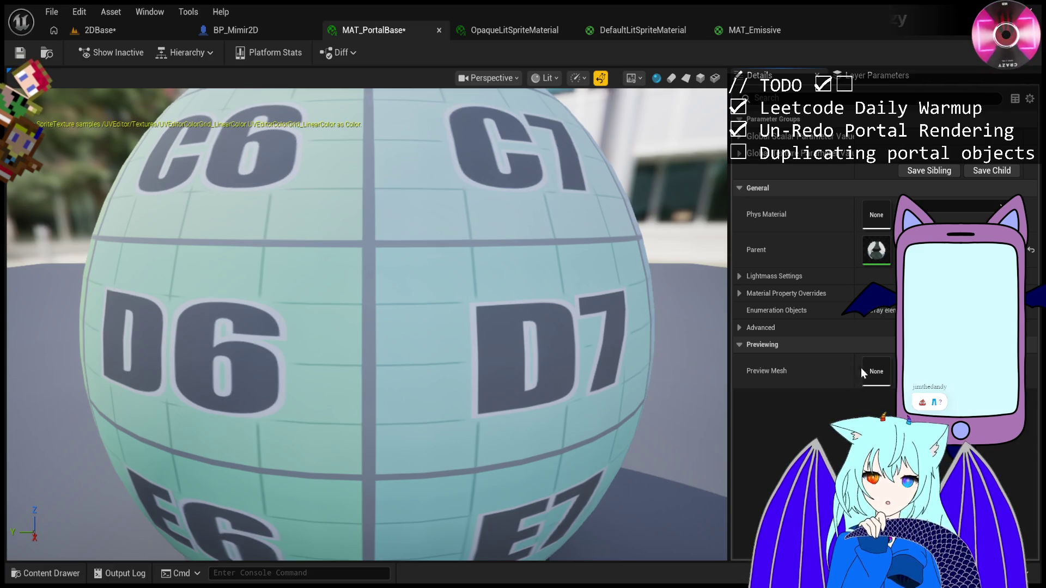
pyautogui.click(162, 28)
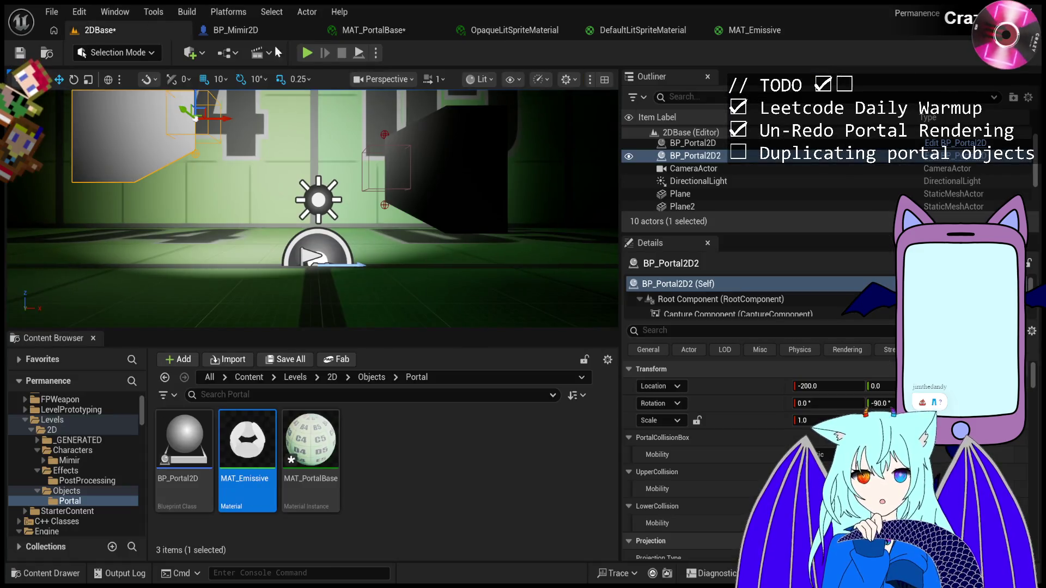
pyautogui.click(309, 52)
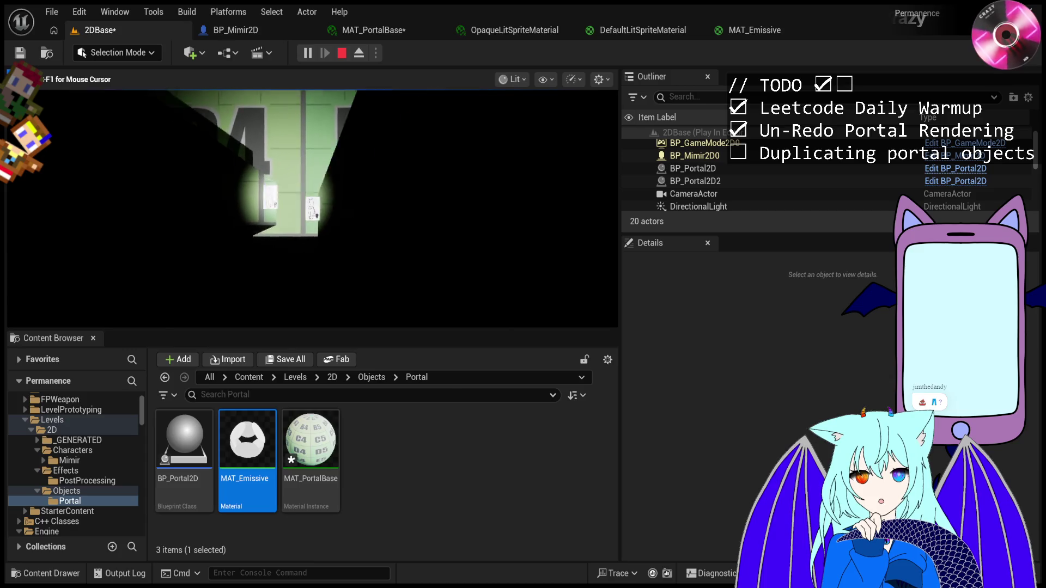
pyautogui.press('Escape')
# Review BP_Mimir2D and the sprite material tabs, then return to 2DBase and clear the selection.
pyautogui.click(256, 30)
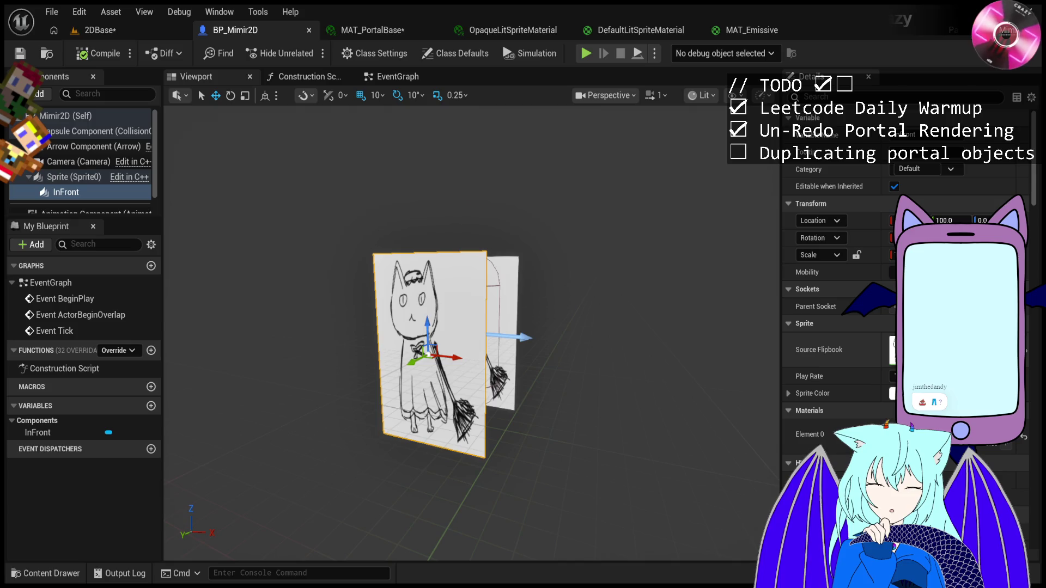
pyautogui.click(507, 31)
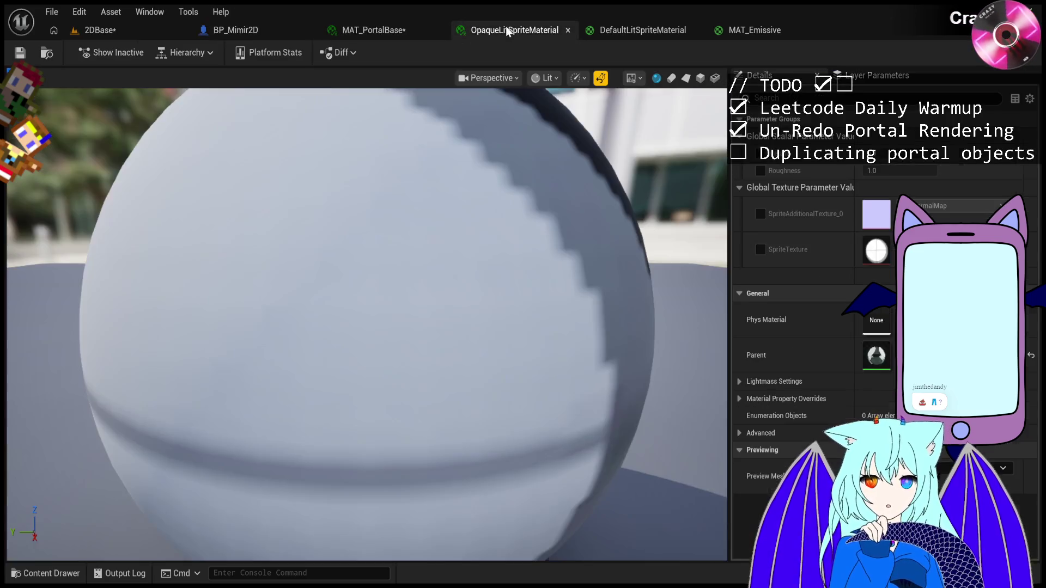
pyautogui.click(627, 33)
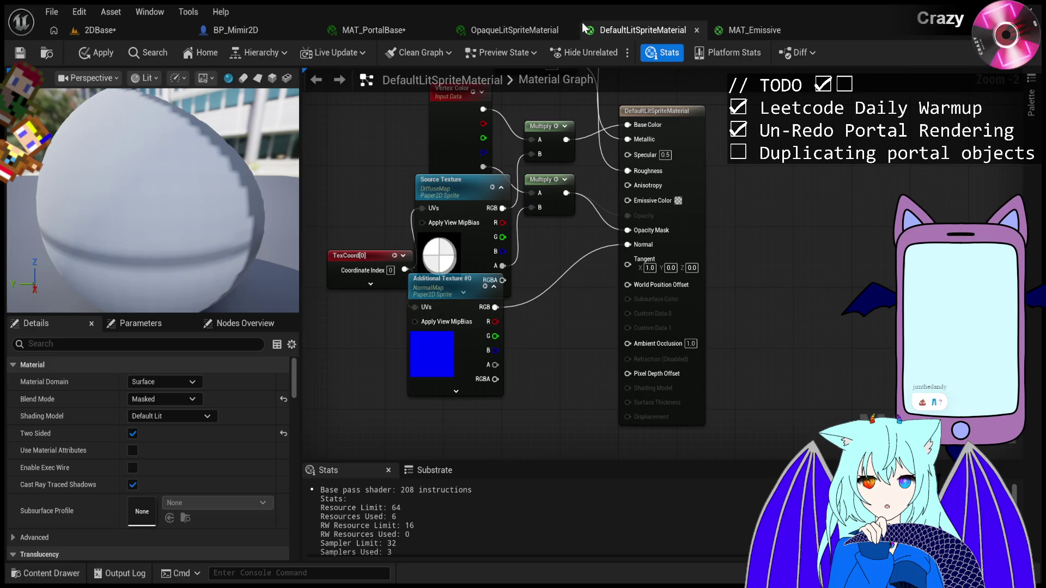
pyautogui.click(522, 25)
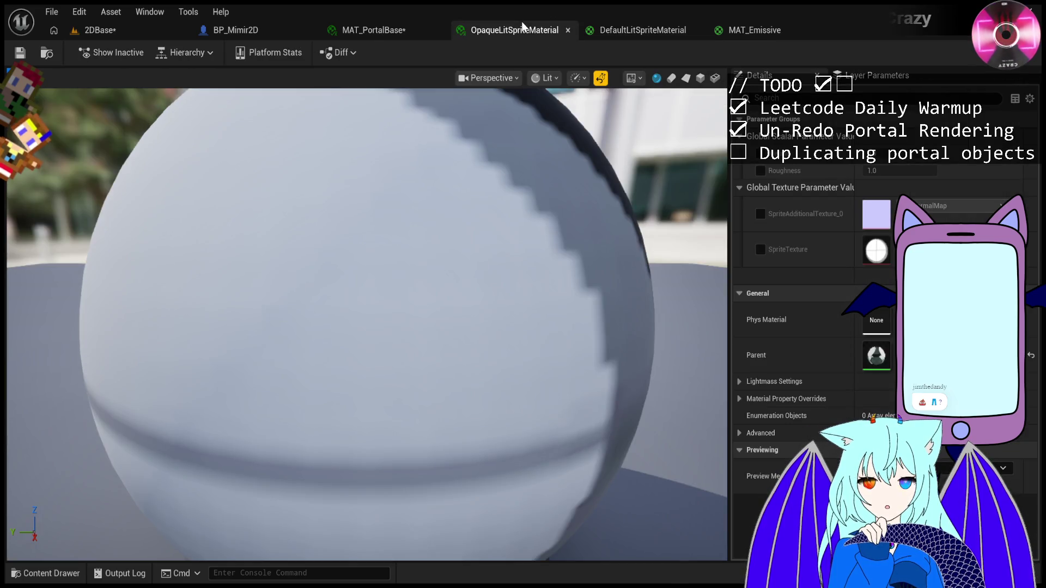
pyautogui.click(110, 30)
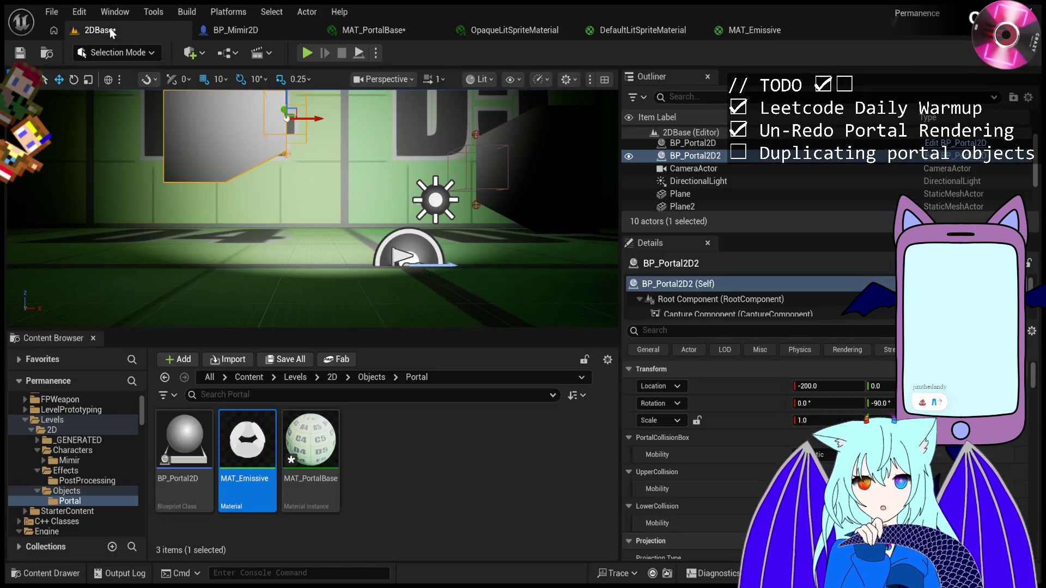
pyautogui.click(452, 469)
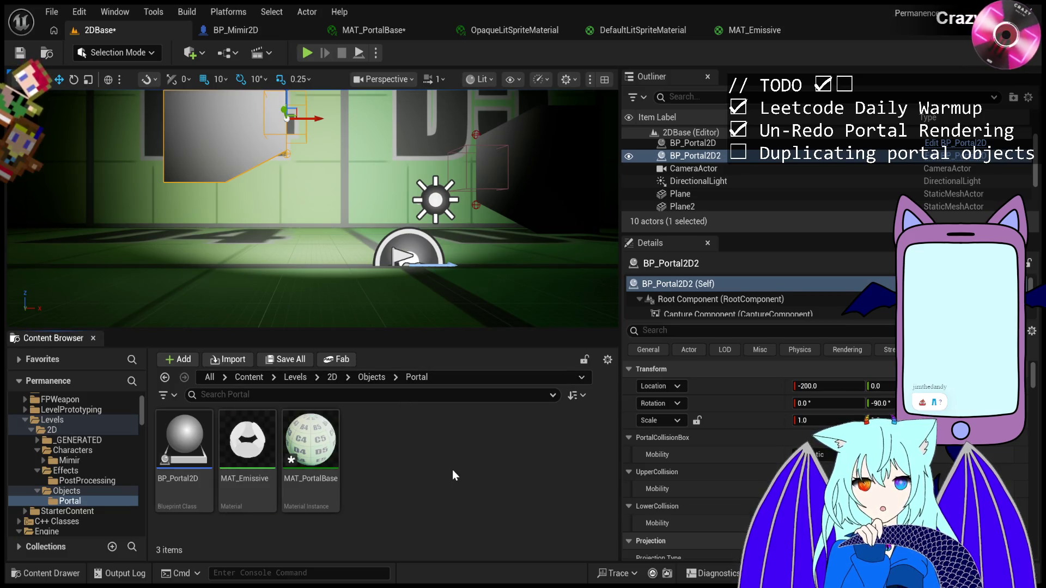
# Rename the OpaqueLitSpriteMaterial instance copy to MAT_OpaqueEmissive, then view MAT_Emissive's graph.
pyautogui.click(391, 485)
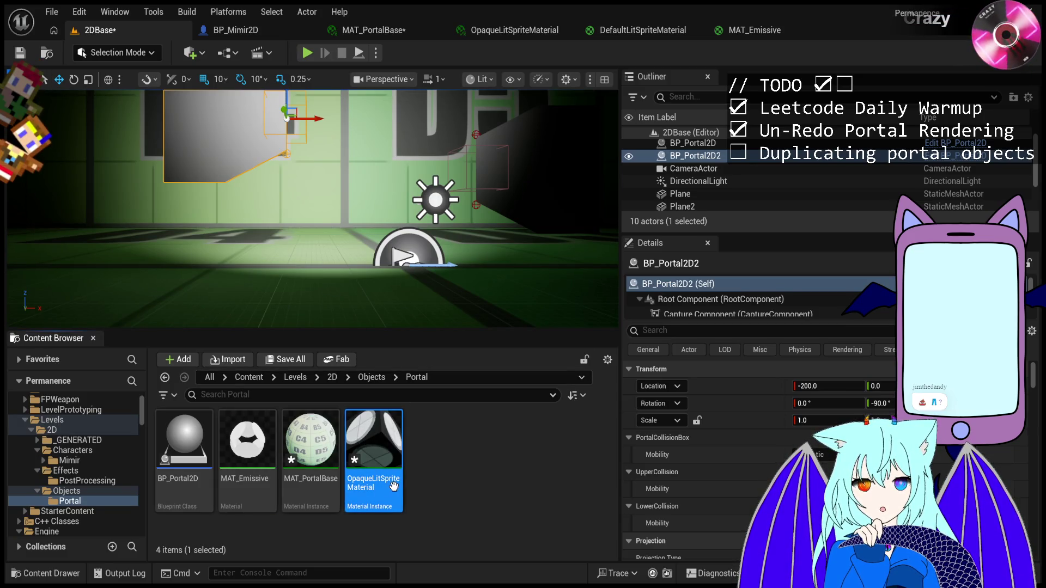
pyautogui.click(231, 506)
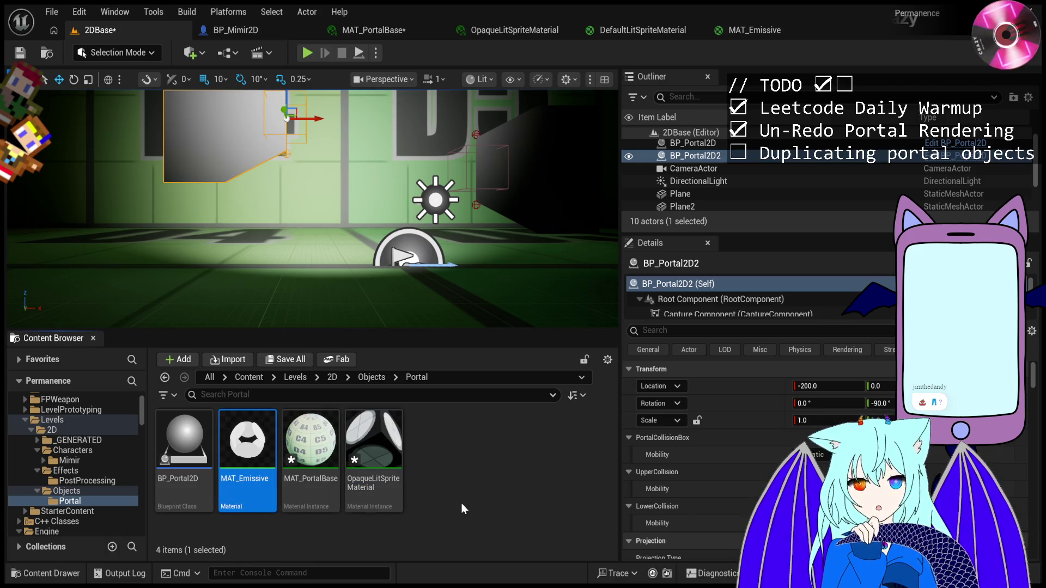
pyautogui.press('End')
pyautogui.press('F2')
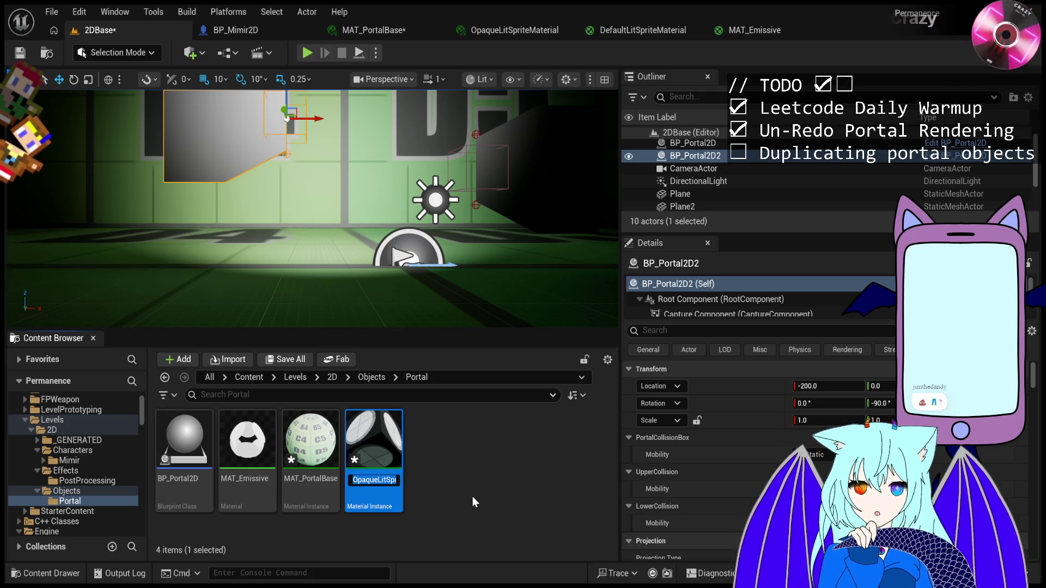
pyautogui.write('MAT_Opaque')
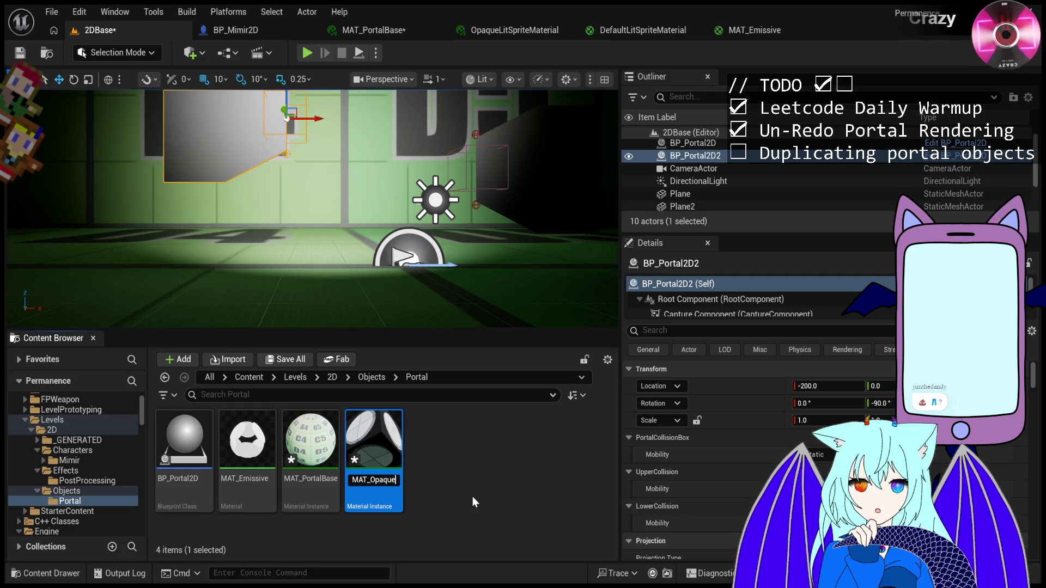
pyautogui.write('Emissive')
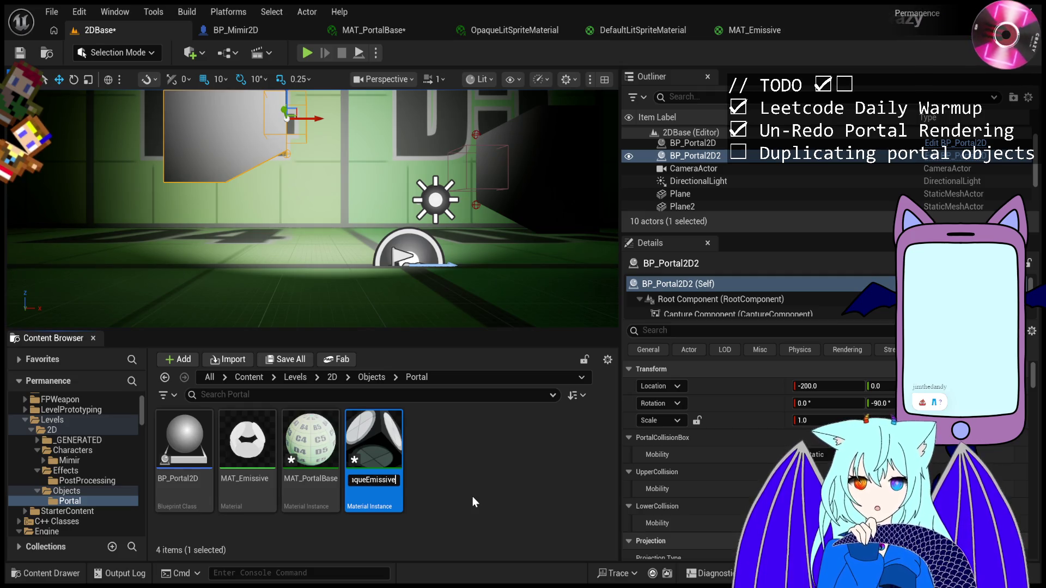
pyautogui.press('Return')
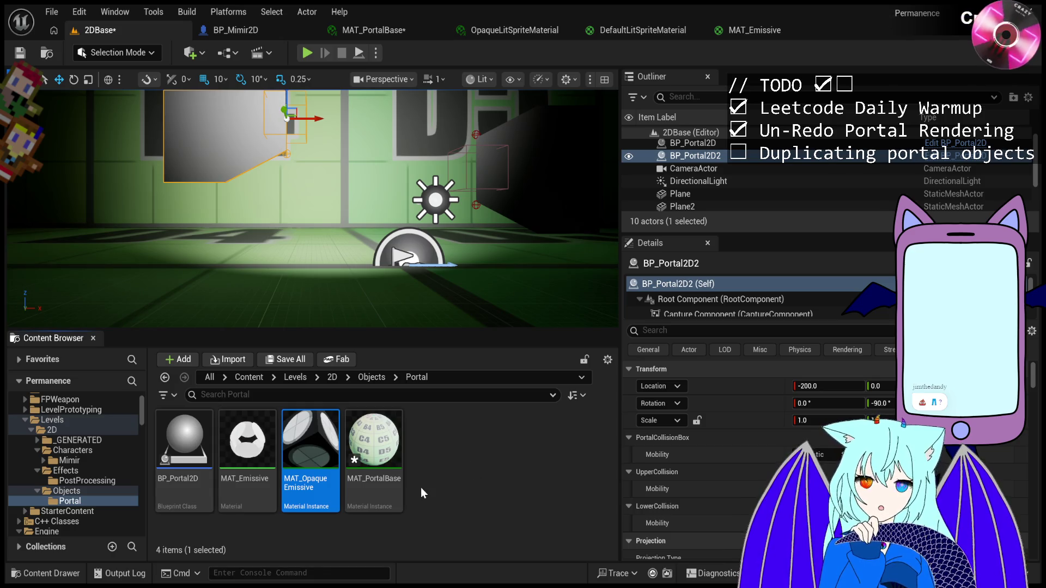
pyautogui.click(421, 487)
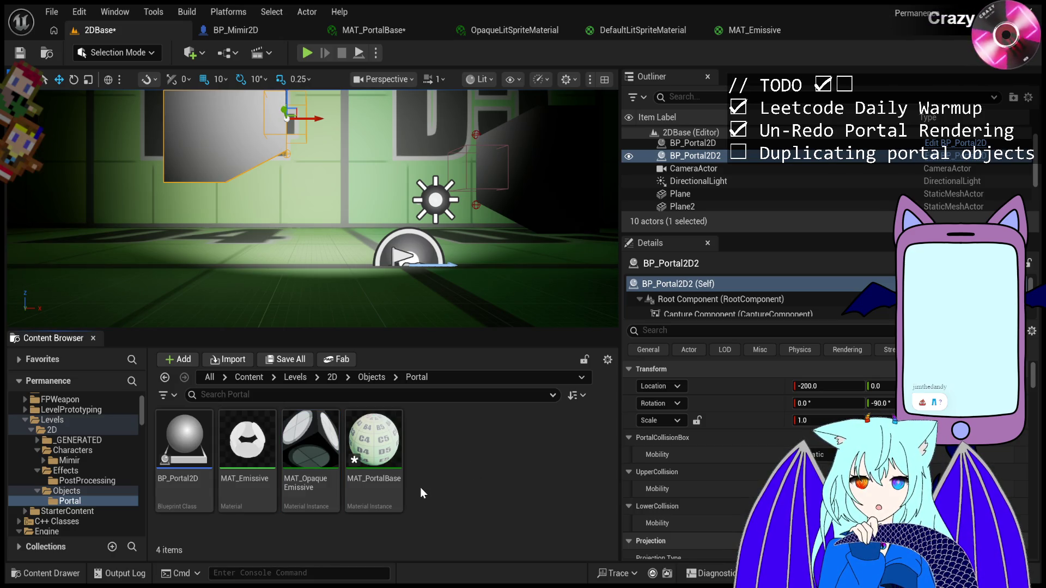
pyautogui.click(741, 34)
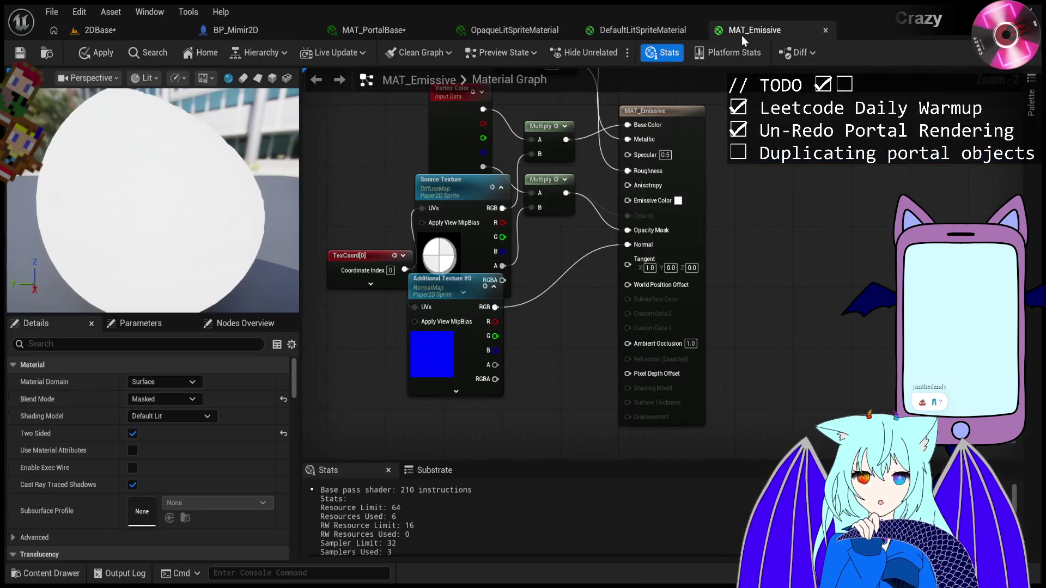
# Flip through DefaultLitSpriteMaterial, MAT_Emissive, OpaqueLitSpriteMaterial and MAT_PortalBase tabs, then return to 2DBase.
pyautogui.click(623, 31)
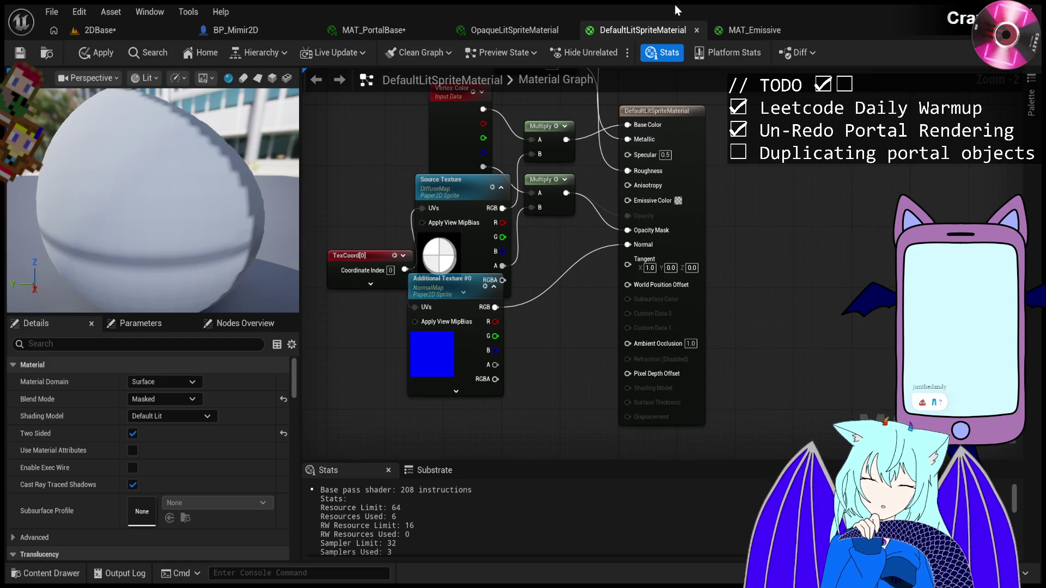
pyautogui.click(721, 34)
pyautogui.click(637, 31)
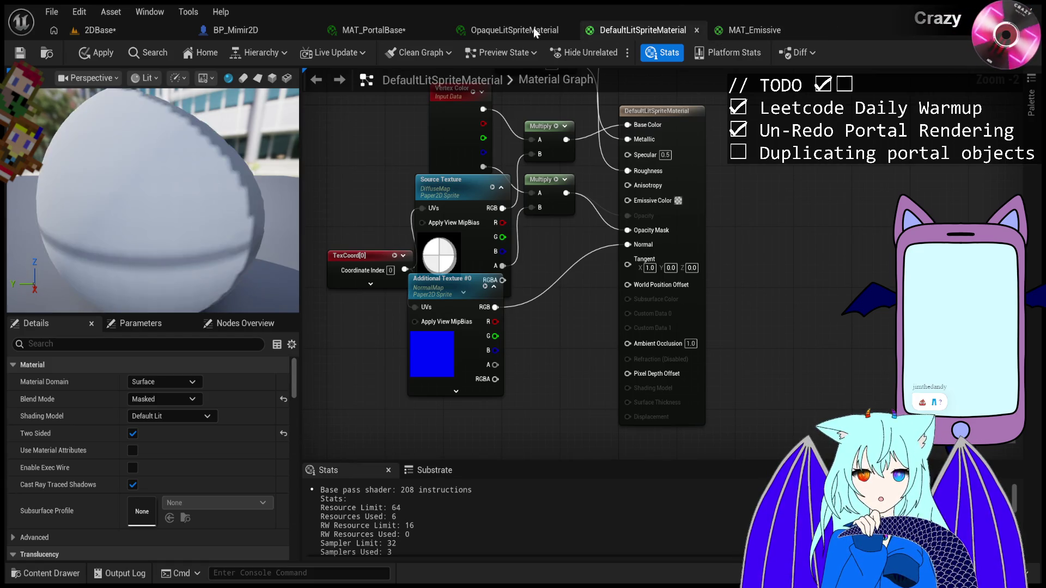
pyautogui.click(545, 31)
pyautogui.click(370, 30)
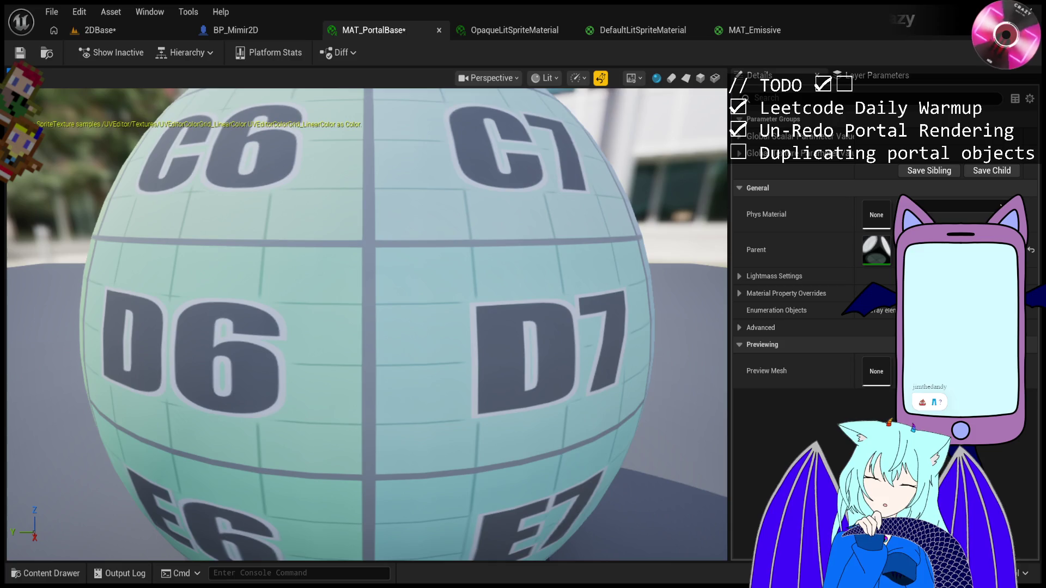
pyautogui.click(128, 36)
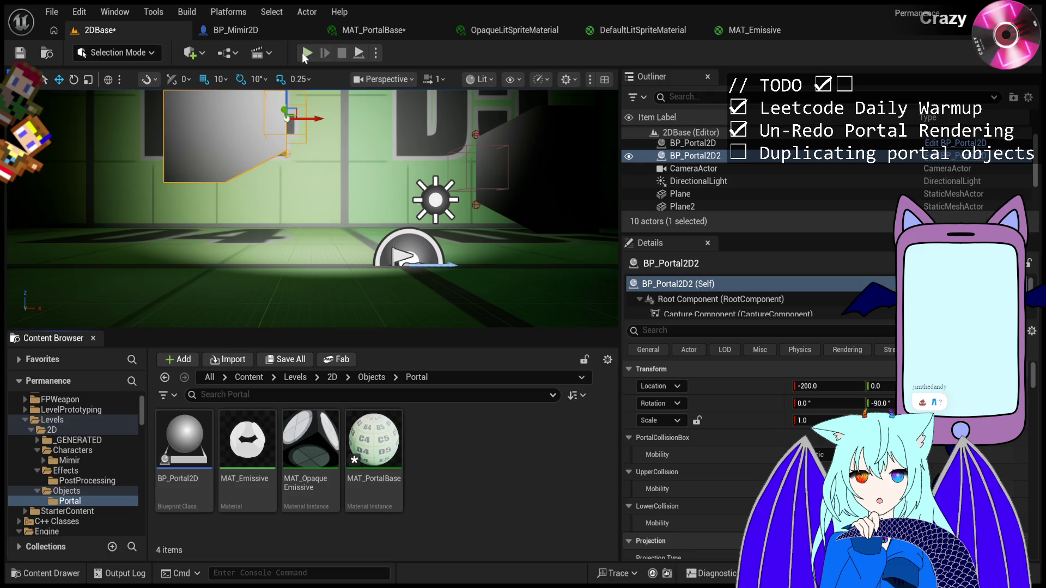
pyautogui.click(361, 32)
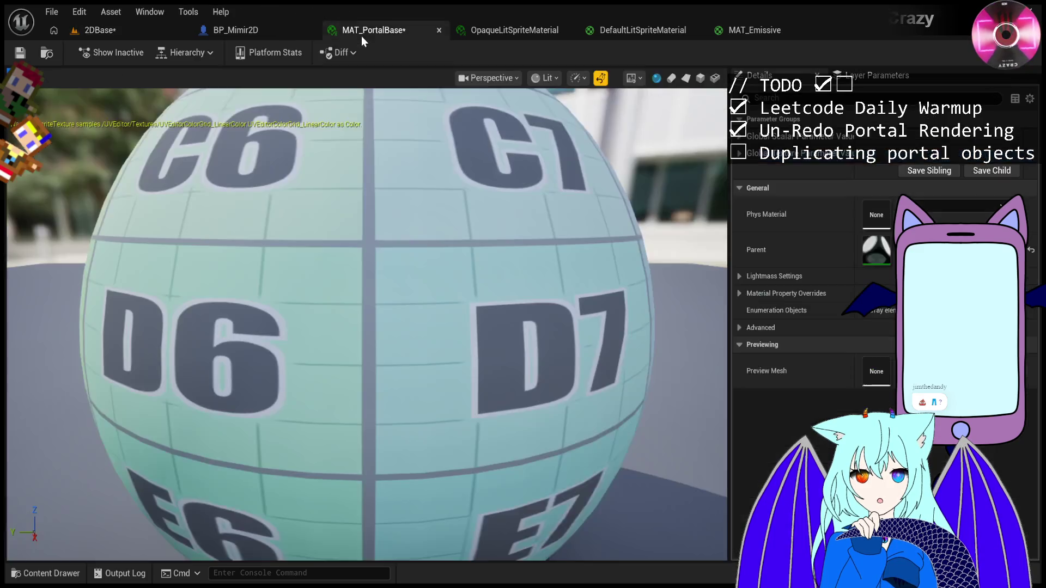
pyautogui.click(114, 30)
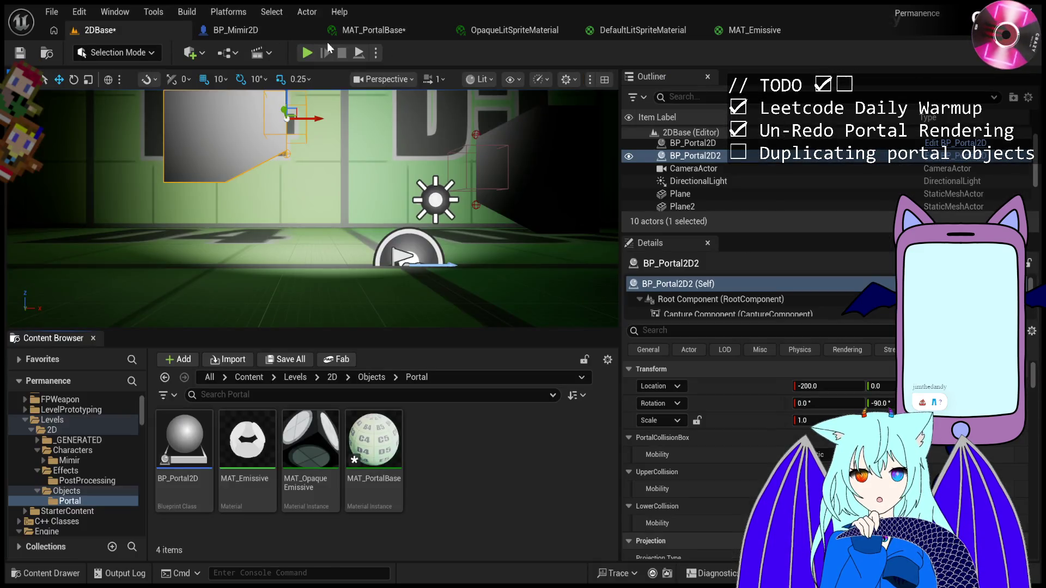
pyautogui.hotkey('alt', 'p')
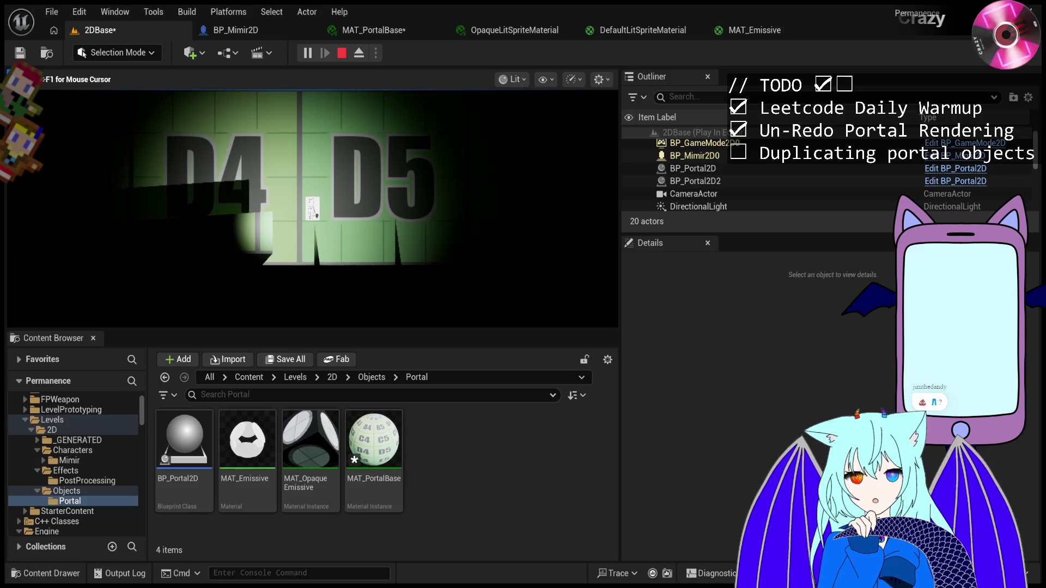
pyautogui.press('F8')
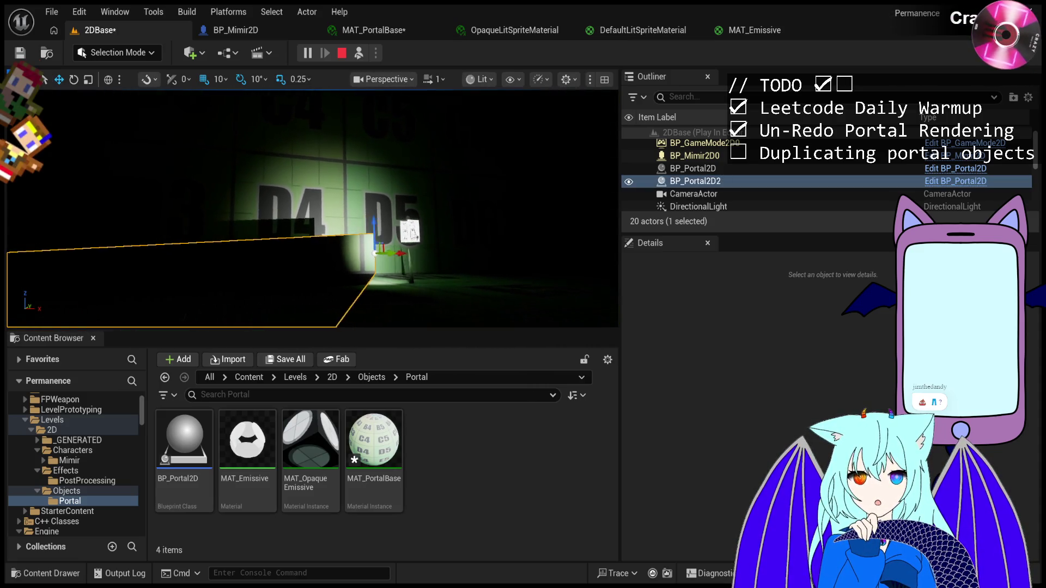
pyautogui.scroll(-3, 313, 209)
pyautogui.scroll(5, 313, 210)
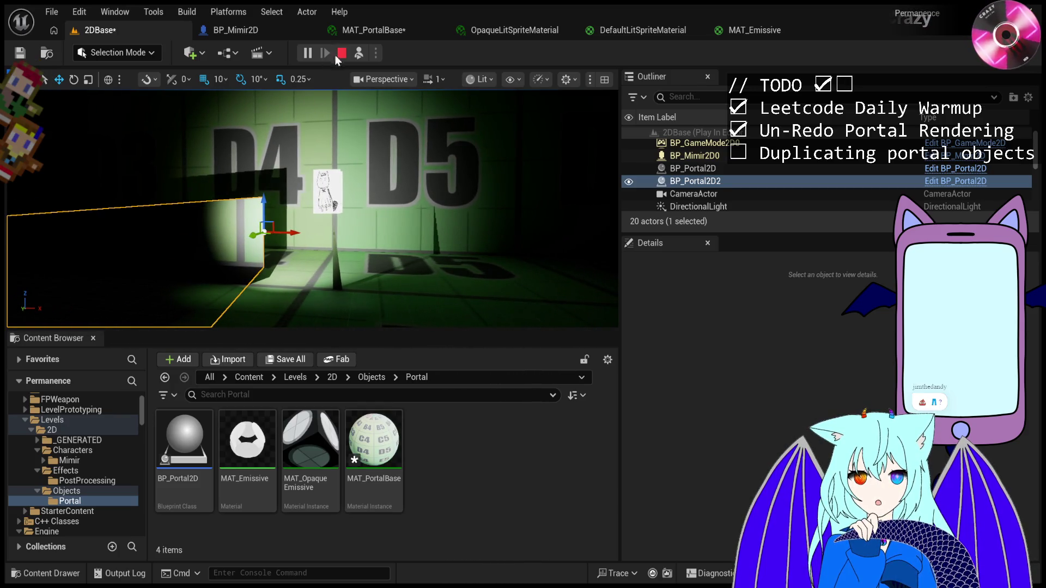
pyautogui.press('F8')
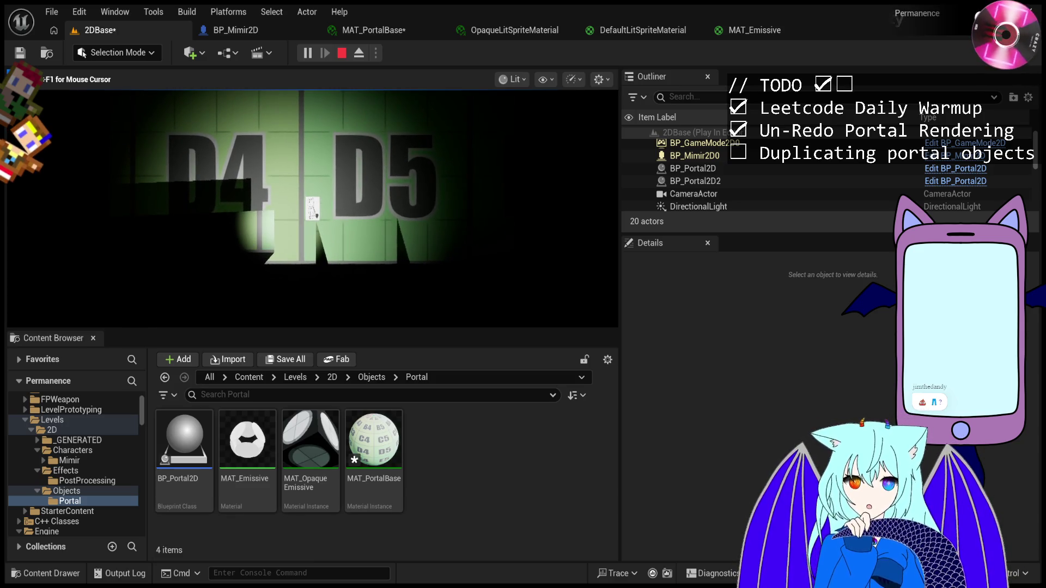
pyautogui.press('Escape')
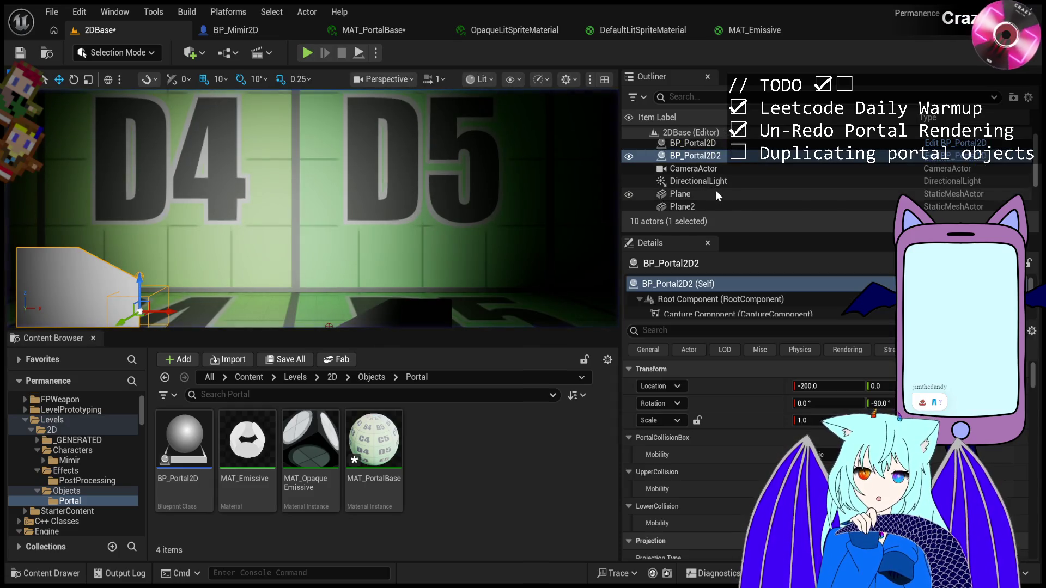
# Select the DirectionalLight in the level and glance at the sprite material instance tabs.
pyautogui.scroll(-1, 719, 196)
pyautogui.click(698, 161)
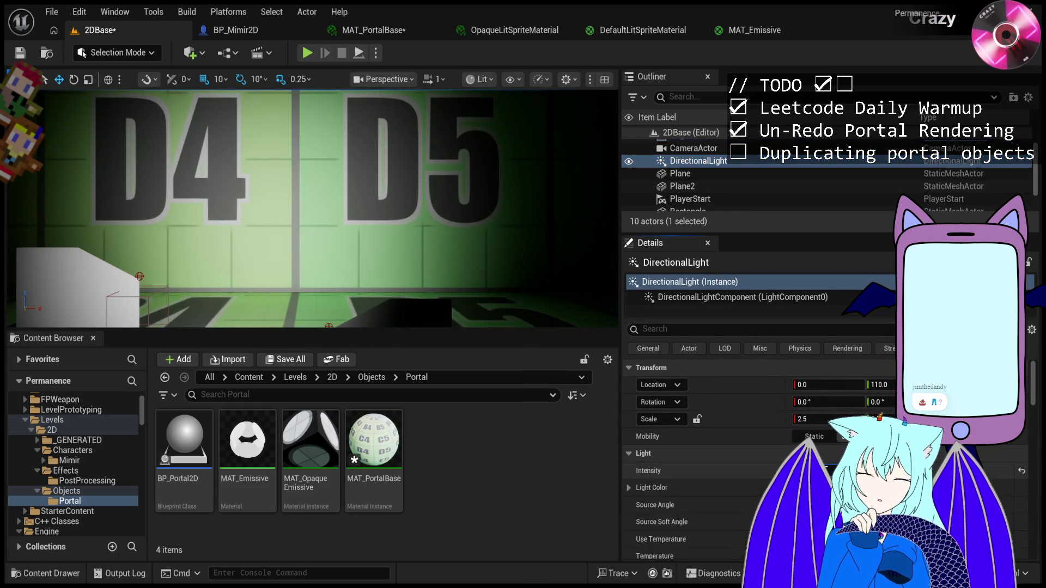
pyautogui.scroll(-4, 432, 198)
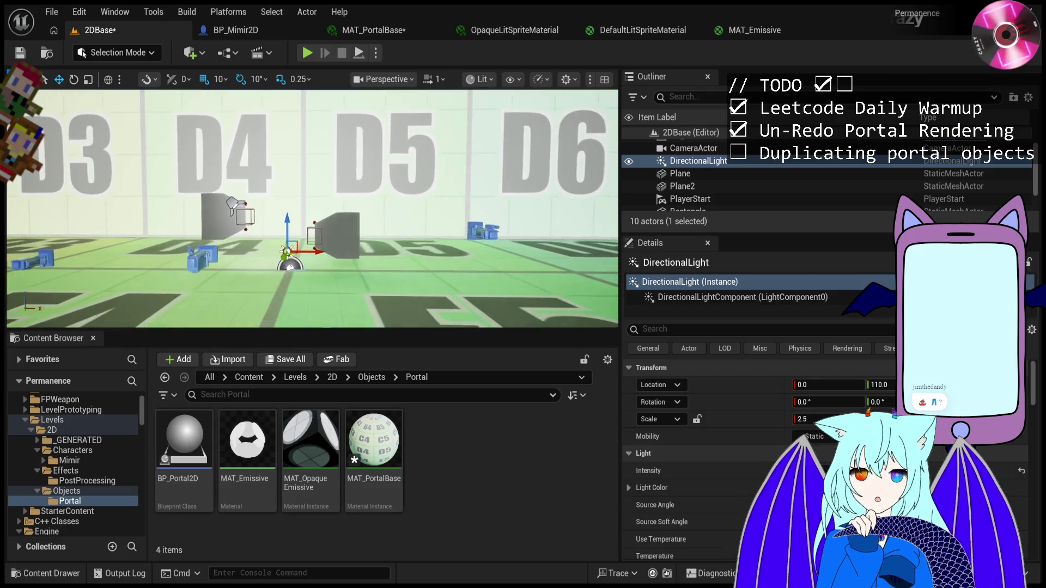
pyautogui.scroll(2, 313, 208)
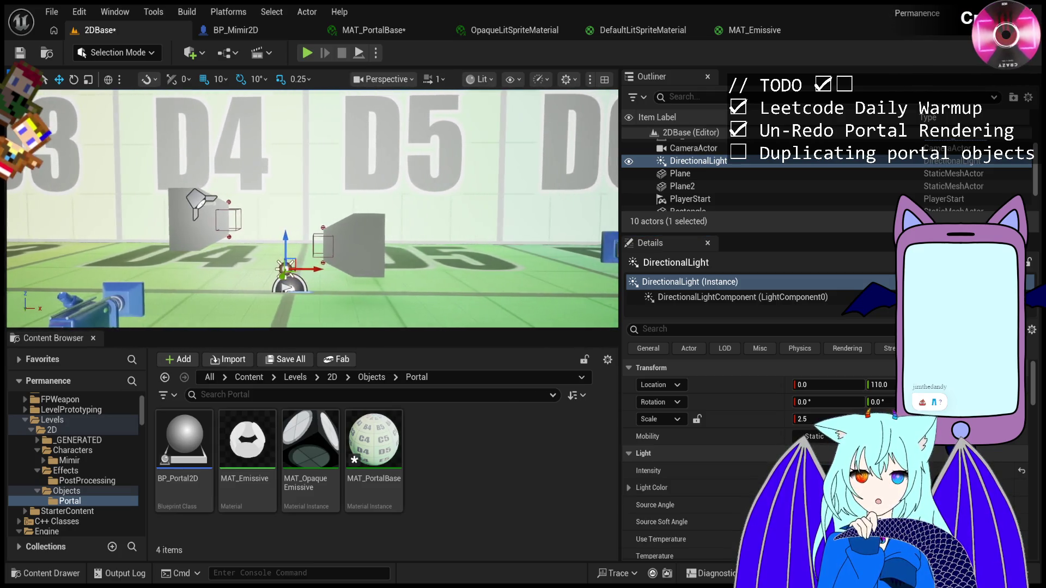
pyautogui.click(517, 32)
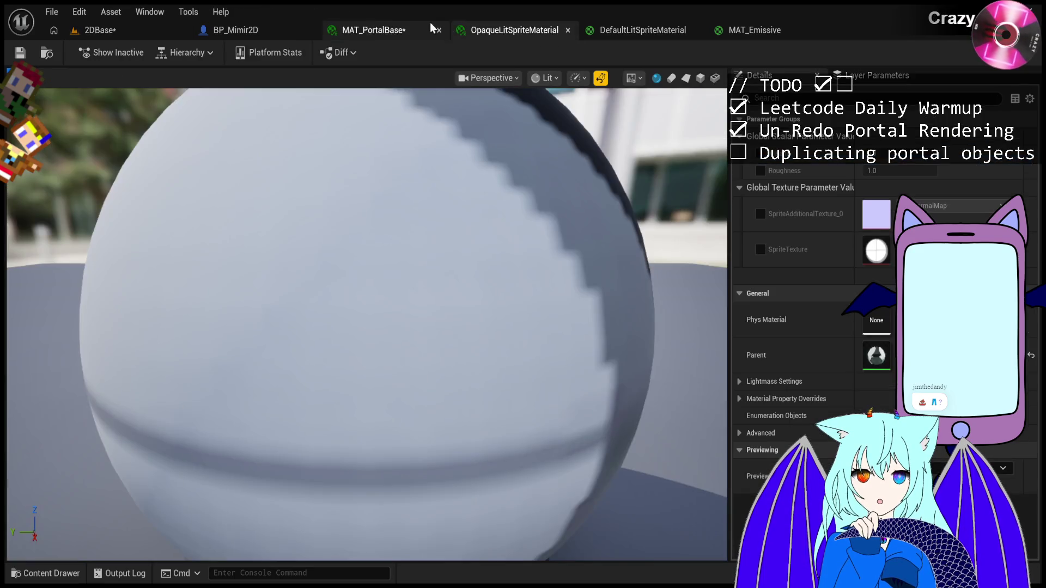
pyautogui.click(367, 27)
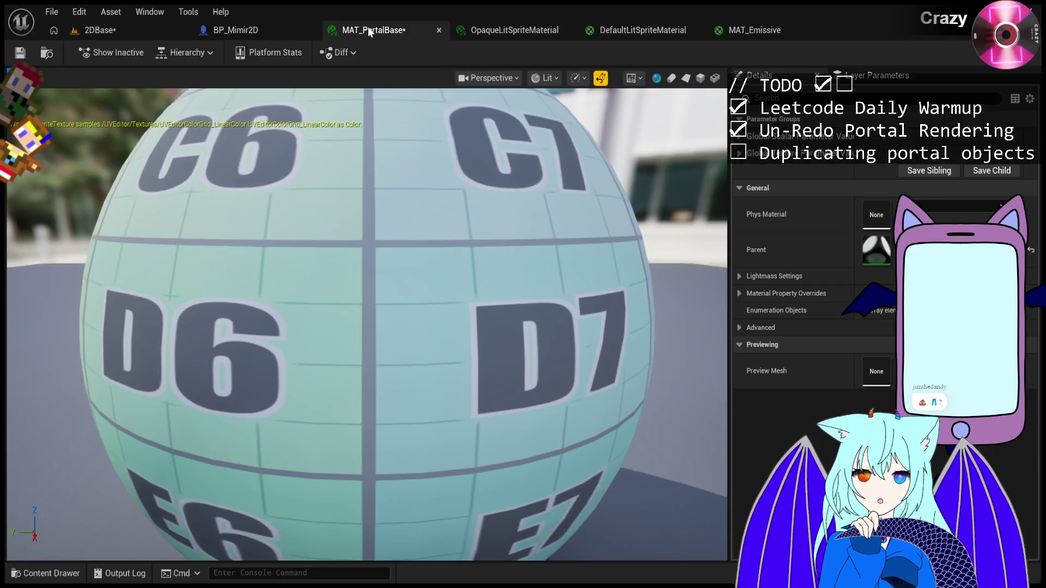
# Expand OpaqueLitSpriteMaterial's Lightmass Settings and Material Property Overrides, then switch to MAT_PortalBase.
pyautogui.click(513, 31)
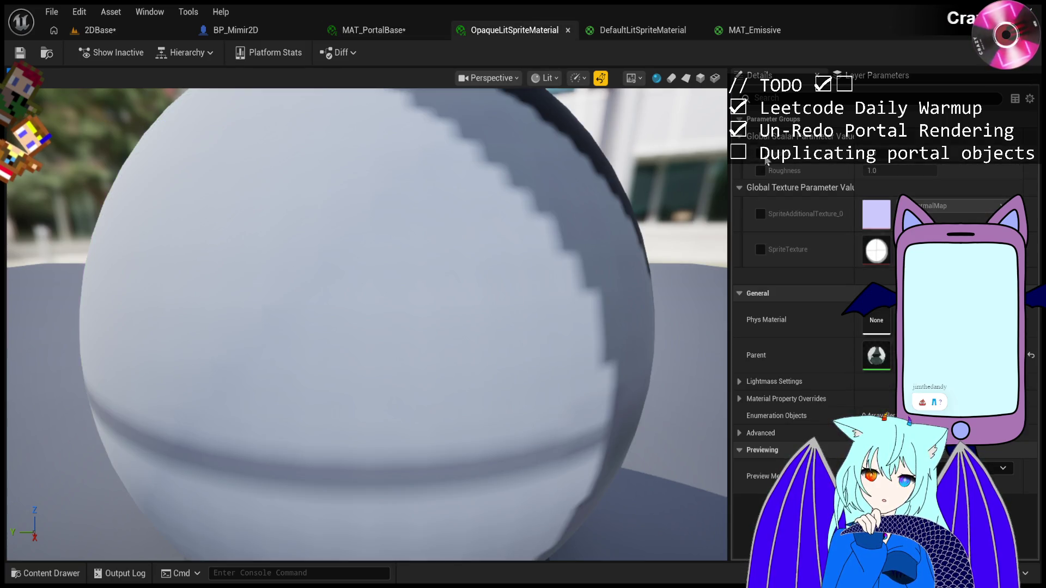
pyautogui.click(765, 381)
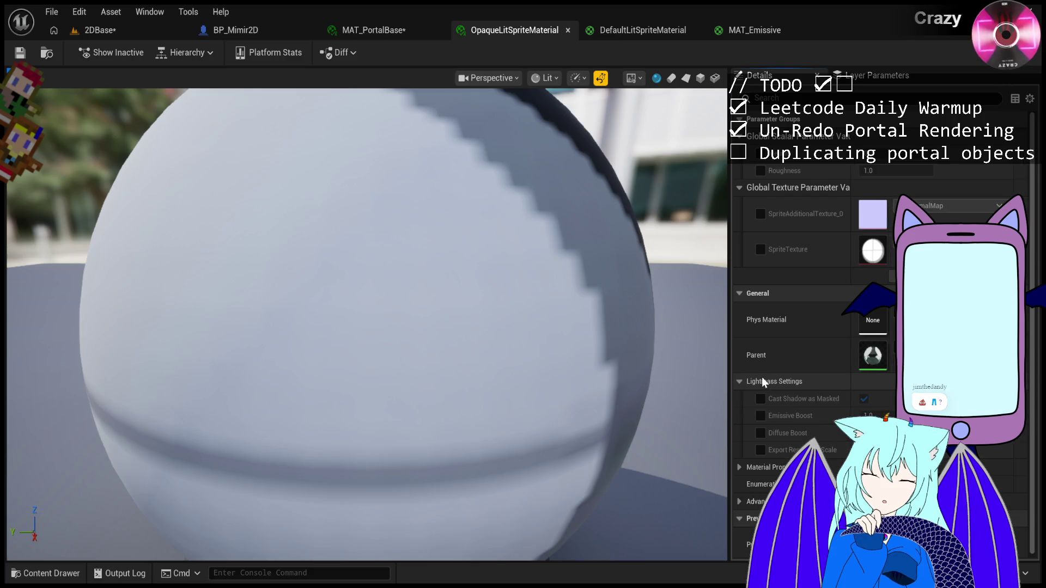
pyautogui.click(760, 467)
pyautogui.scroll(-4, 757, 465)
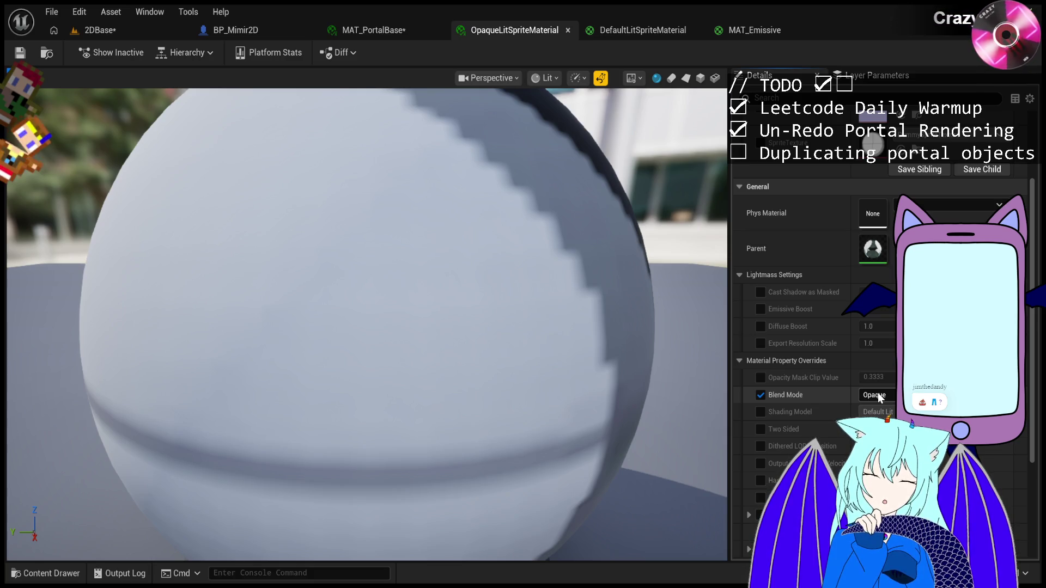
pyautogui.click(360, 30)
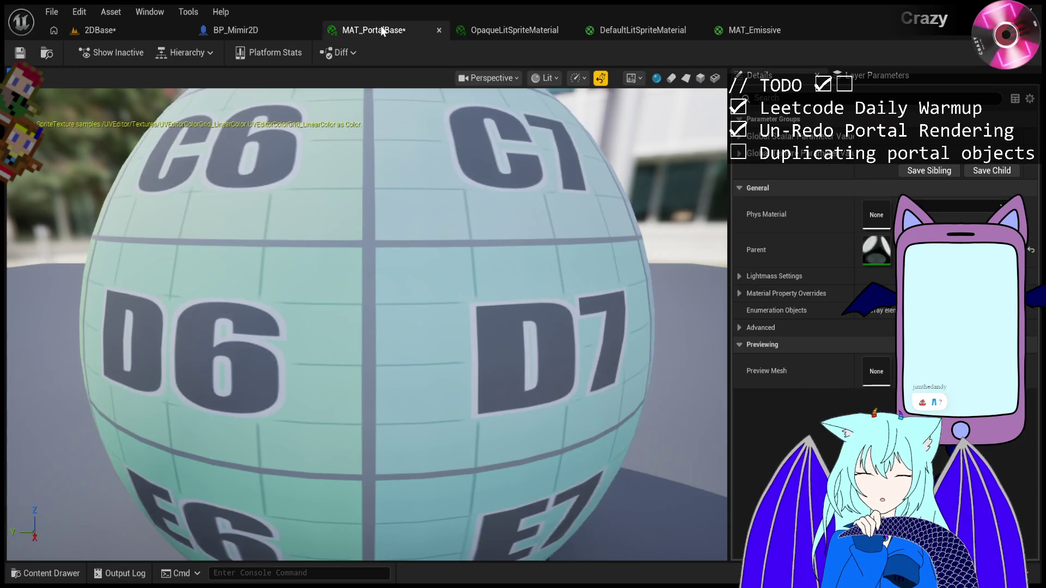
# Collapse Advanced in MAT_PortalBase, then go back to the 2DBase level and start a playtest of the white portals.
pyautogui.click(740, 330)
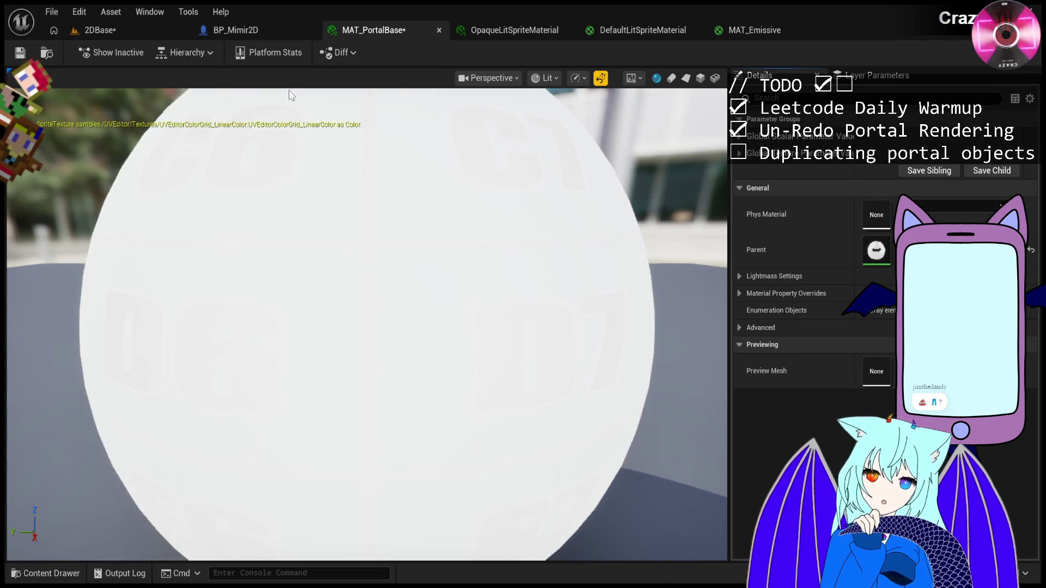
pyautogui.click(113, 30)
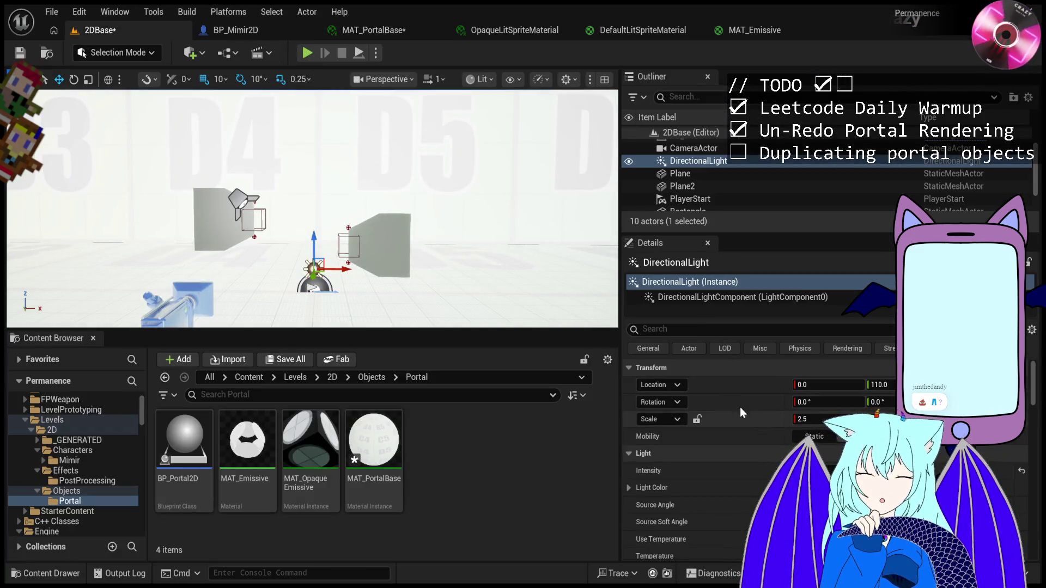
pyautogui.click(376, 30)
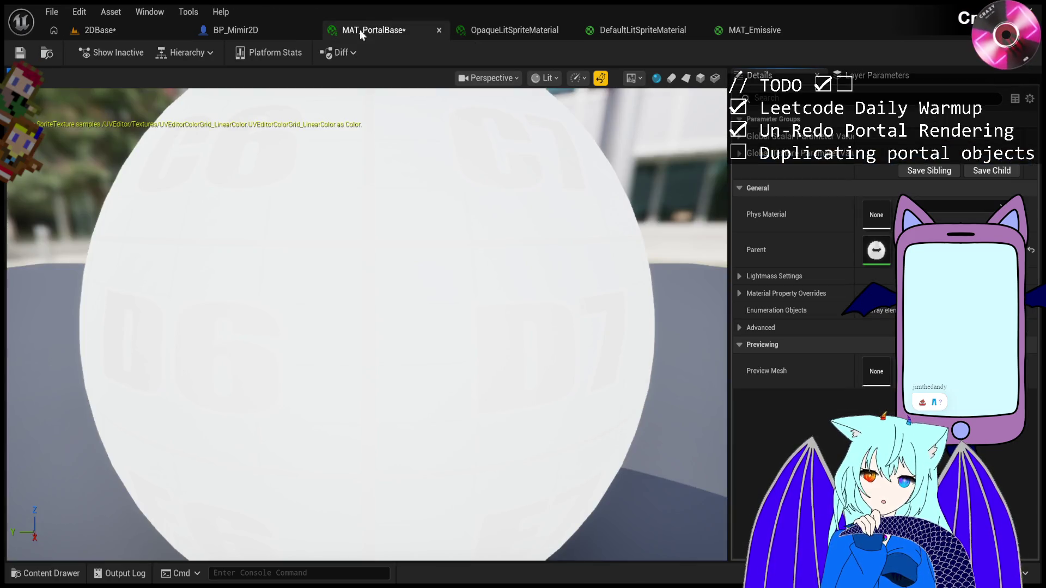
pyautogui.click(105, 28)
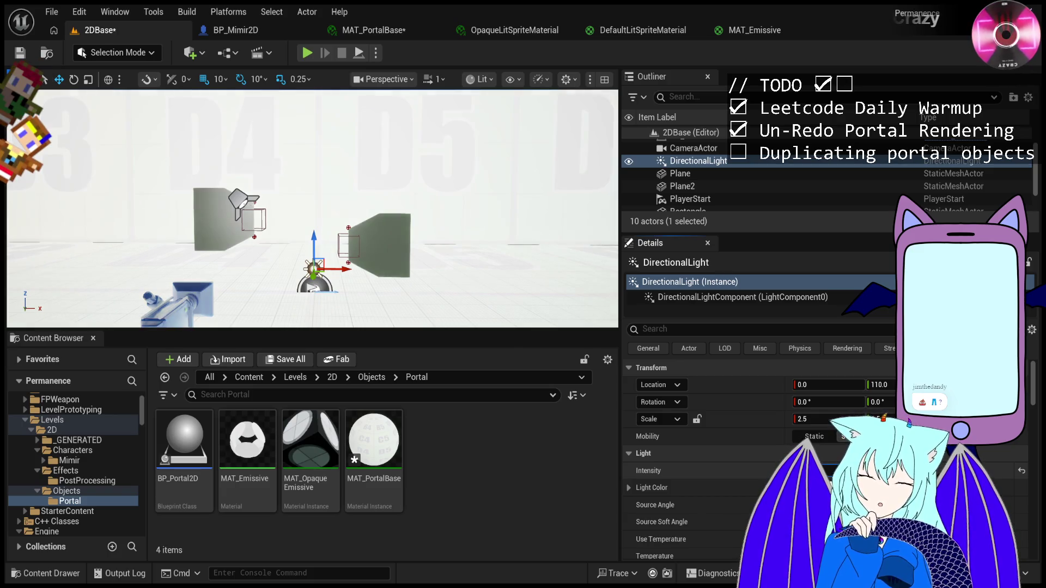
pyautogui.click(307, 53)
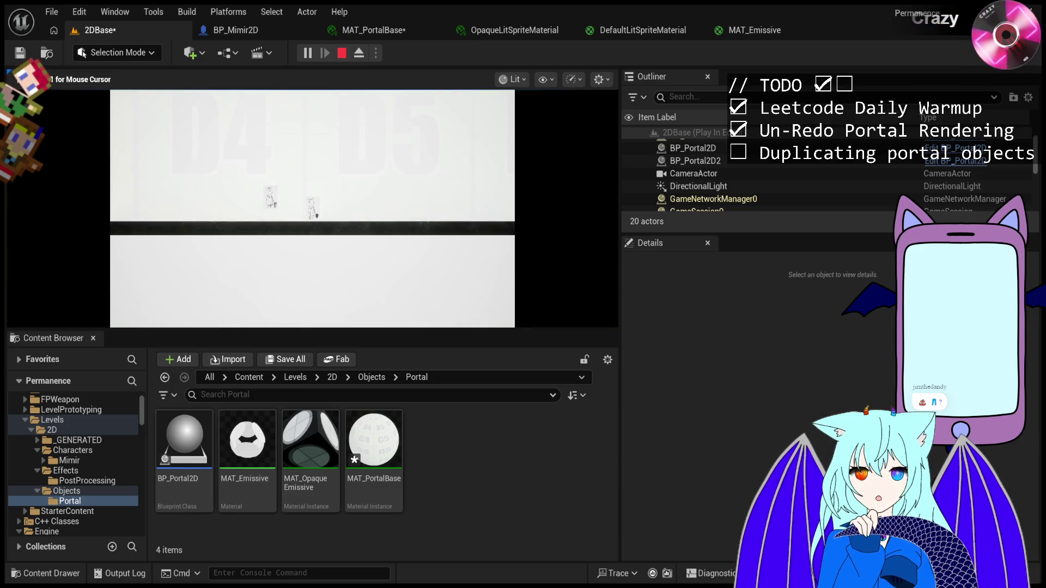
# Stop the 2DBase playtest and bring the MAT_PortalBase material instance back into view.
pyautogui.press('Escape')
pyautogui.click(374, 30)
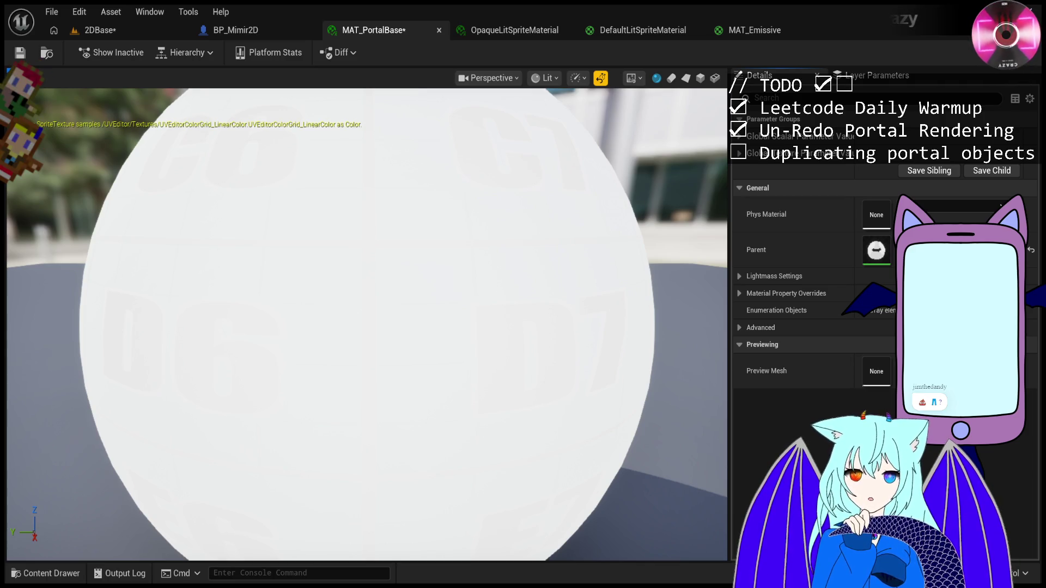
# Show the DefaultLitSpriteMaterial graph with the Content Drawer open on Levels/2D/Characters.
pyautogui.click(77, 36)
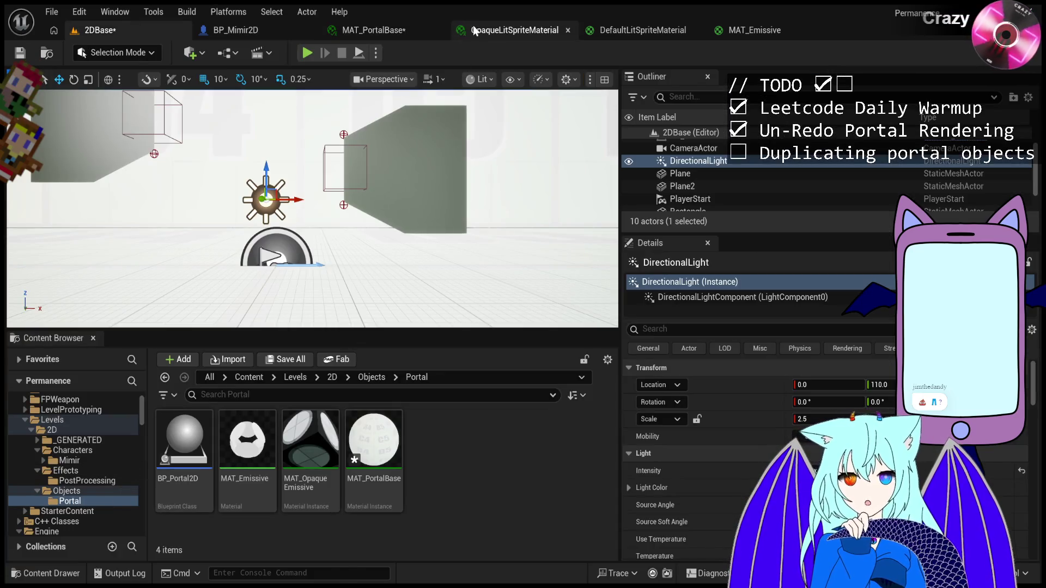
pyautogui.click(393, 30)
pyautogui.click(643, 32)
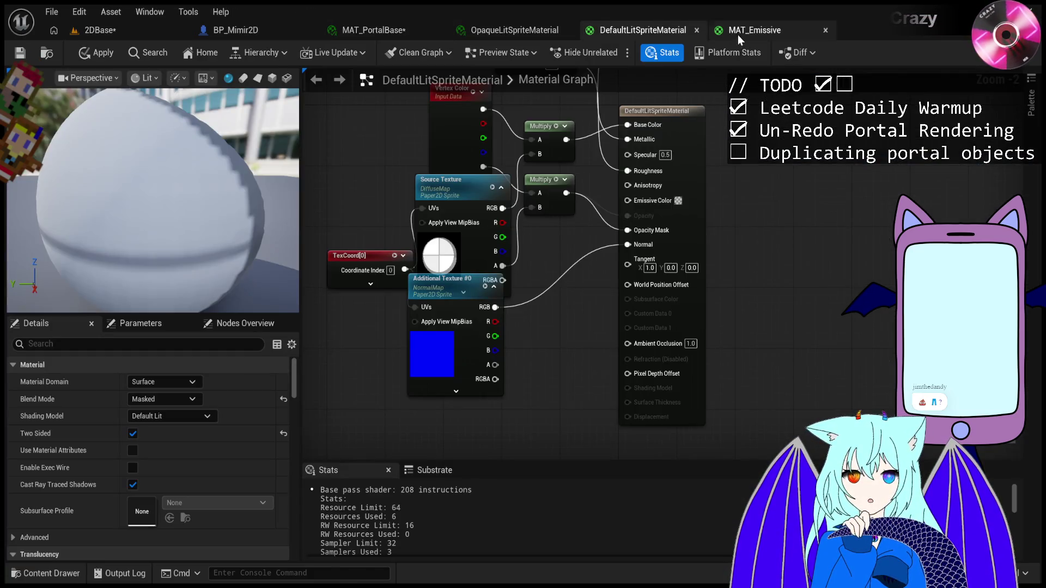
pyautogui.click(51, 573)
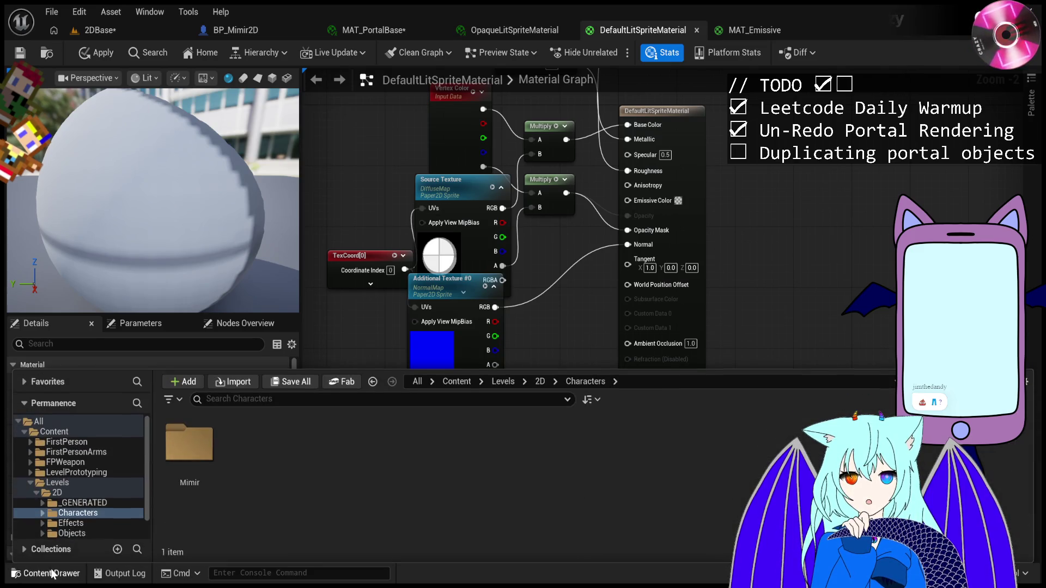
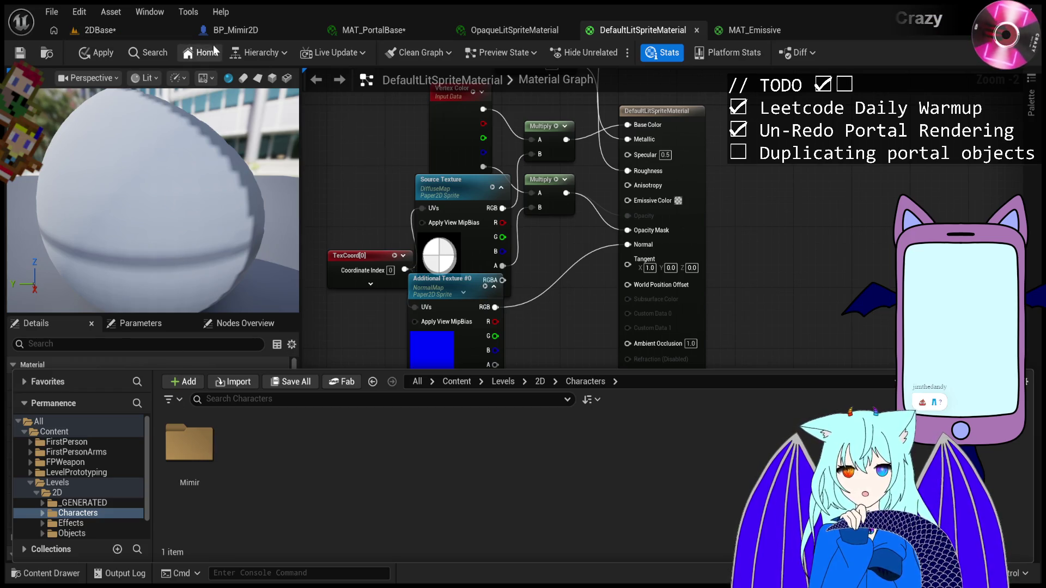
# Back in 2DBase, search the Content Browser for 'UnlitSprite' and select the translucent unlit sprite material.
pyautogui.click(45, 59)
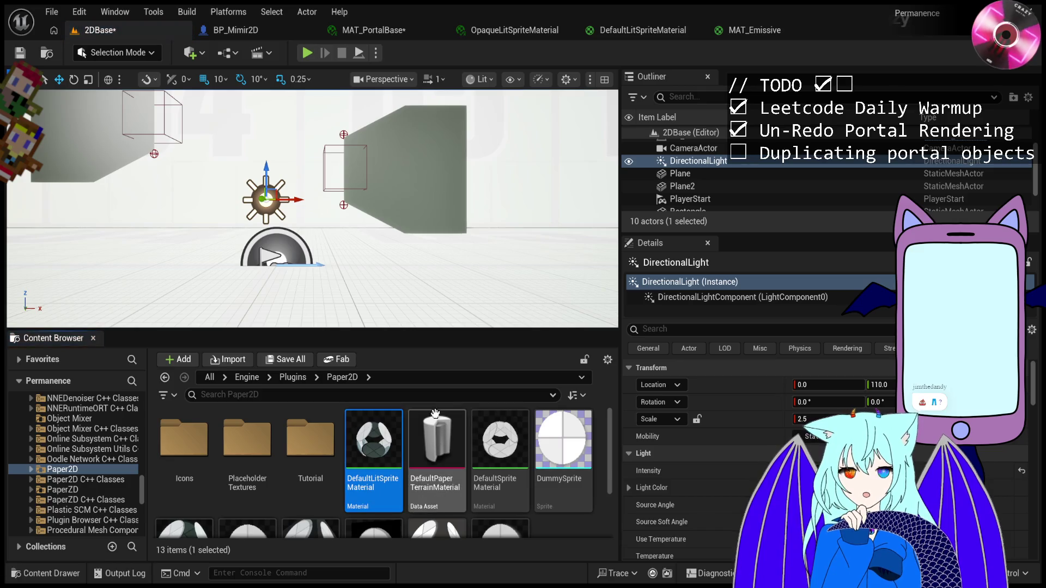
pyautogui.write('Defa')
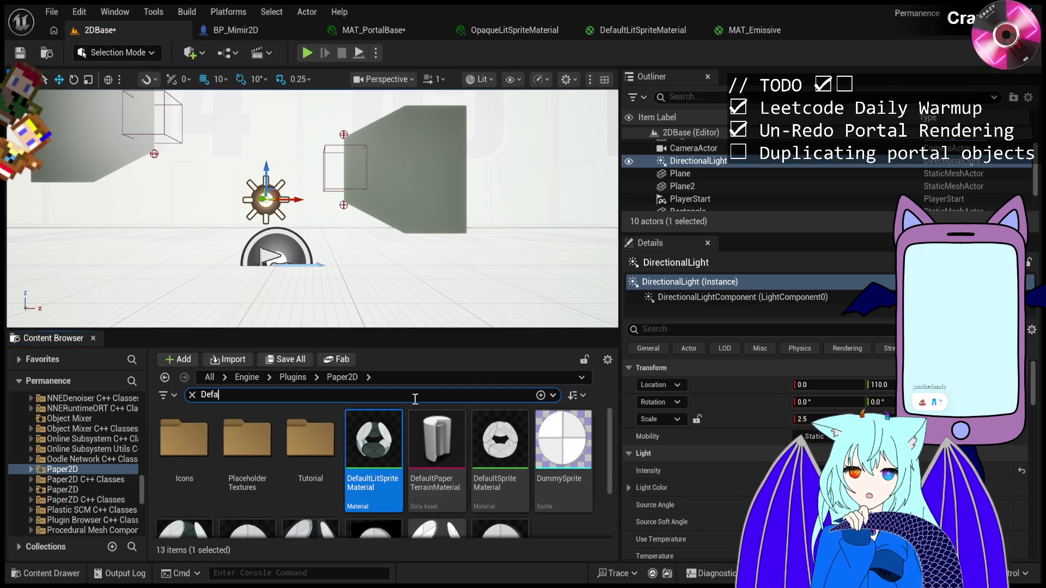
pyautogui.write('ultUnlitSpr')
pyautogui.press('BackSpace')
pyautogui.press('BackSpace')
pyautogui.press('BackSpace')
pyautogui.hotkey('ctrl', 'a')
pyautogui.write('UnlitSprite')
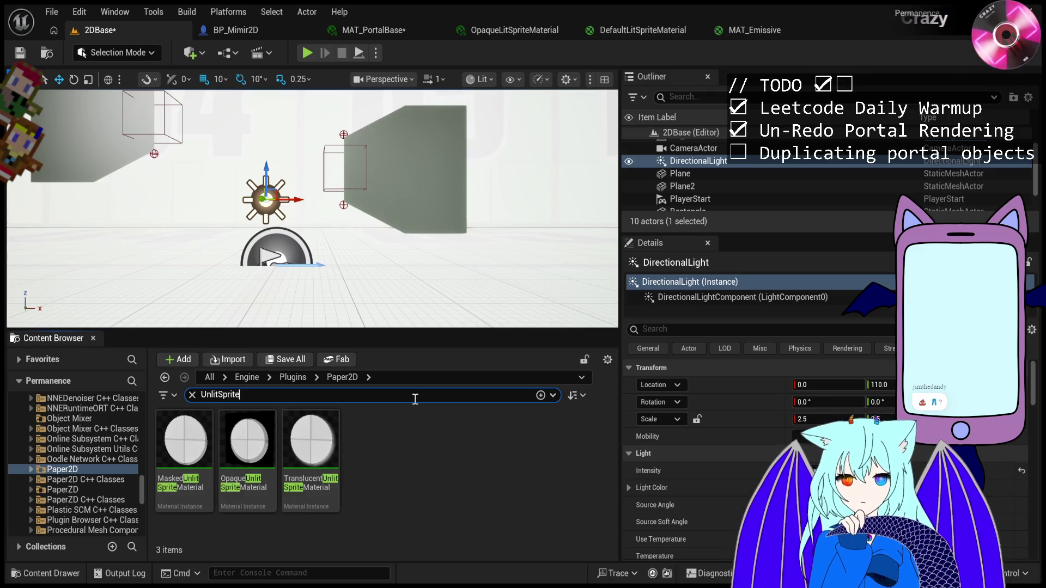
pyautogui.click(313, 492)
# Open TranslucentUnlitSpriteMaterial to inspect it, then return to the 2DBase level.
pyautogui.doubleClick(312, 492)
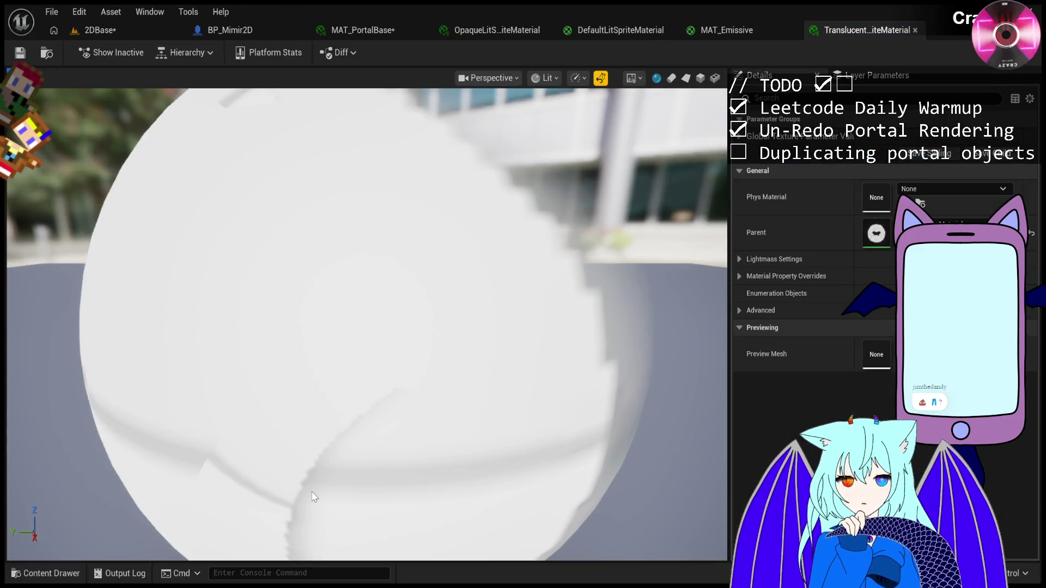
pyautogui.click(100, 30)
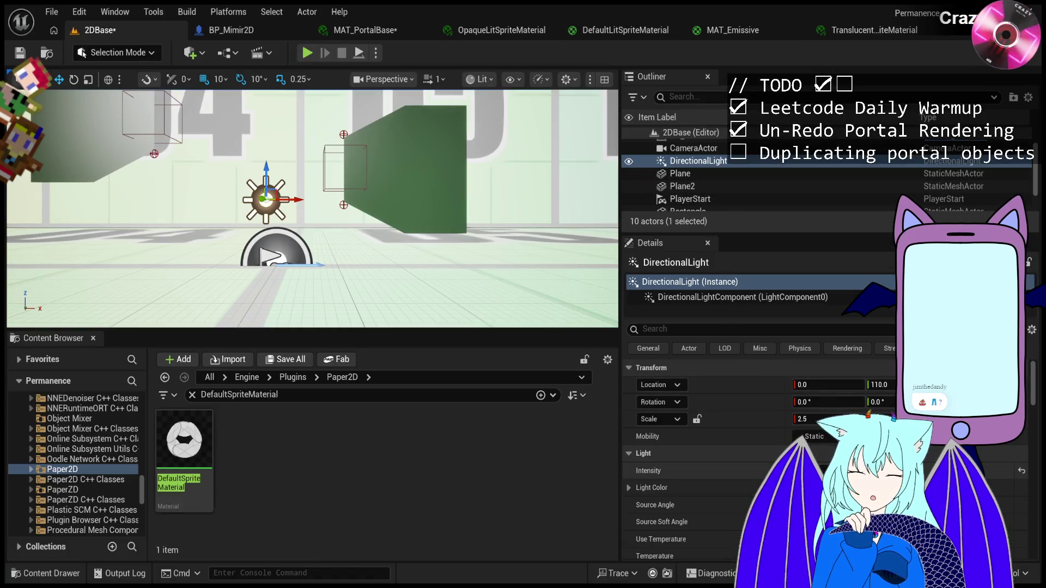
pyautogui.scroll(-4, 397, 180)
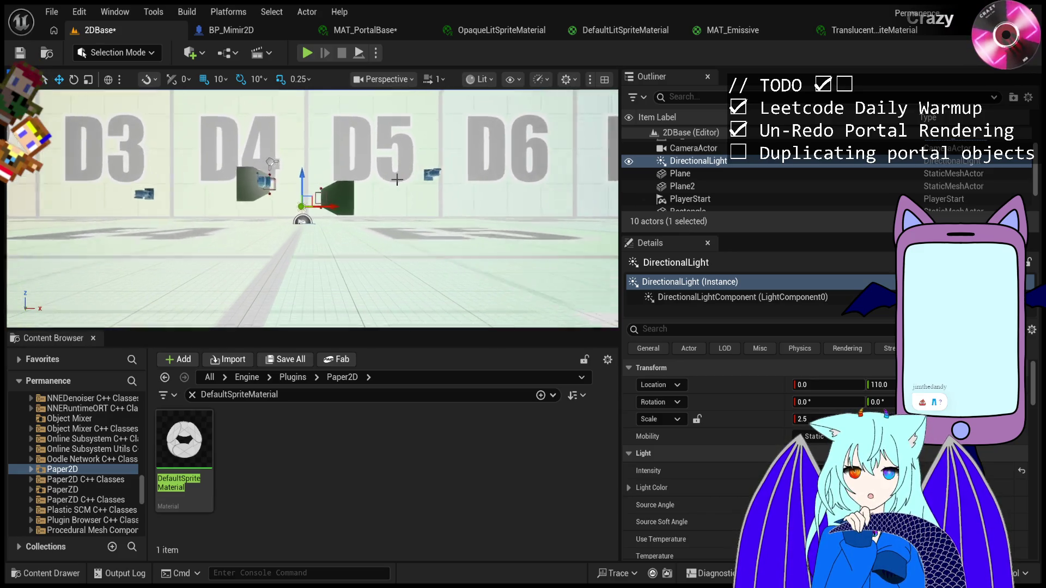
pyautogui.scroll(3, 397, 180)
# Glance at MAT_PortalBase, then start a Play-in-Editor preview of 2DBase.
pyautogui.click(395, 30)
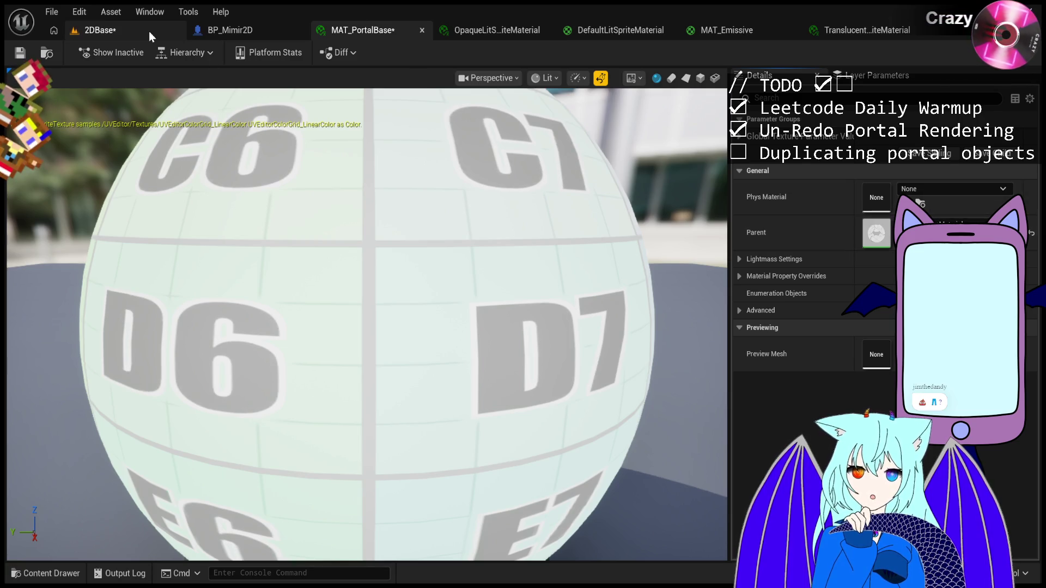
pyautogui.click(107, 31)
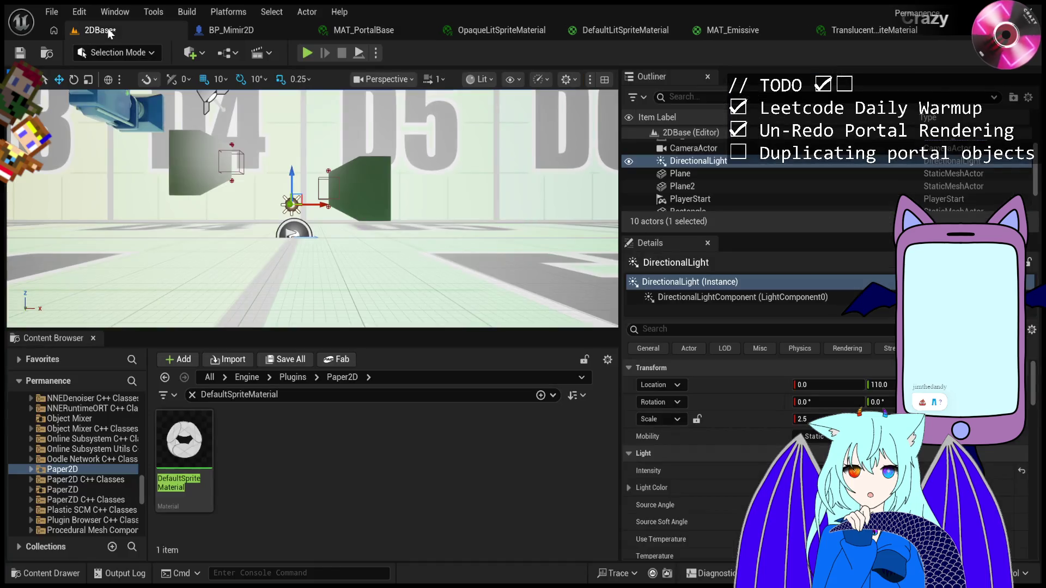
pyautogui.click(309, 53)
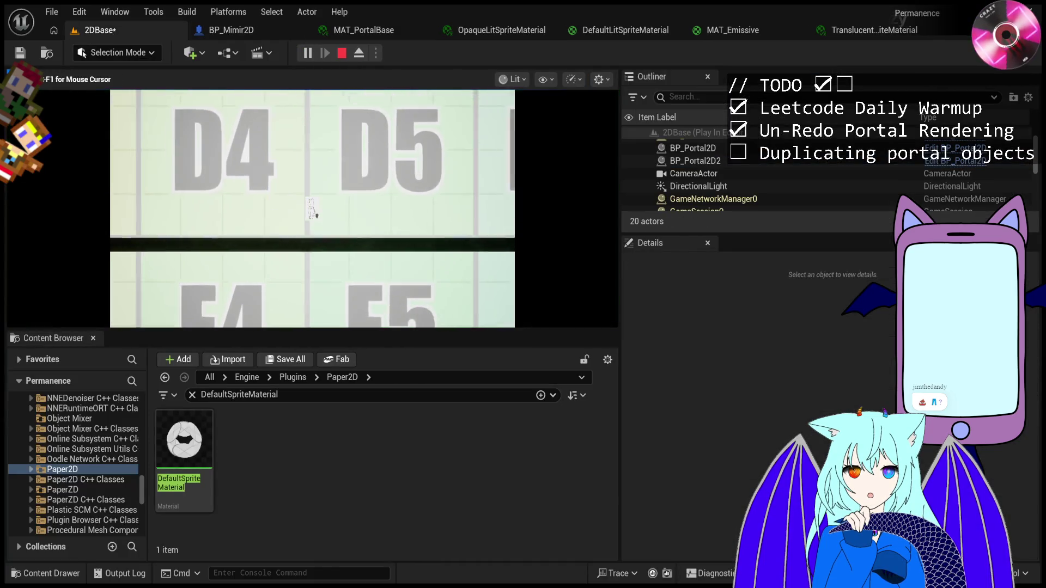
# Stop the play preview, turn toward the lettered wall and select the SpotLight.
pyautogui.press('Escape')
pyautogui.moveTo(375, 218)
pyautogui.mouseDown()
pyautogui.moveTo(316, 210)
pyautogui.moveTo(410, 184)
pyautogui.mouseUp()
pyautogui.click(409, 184)
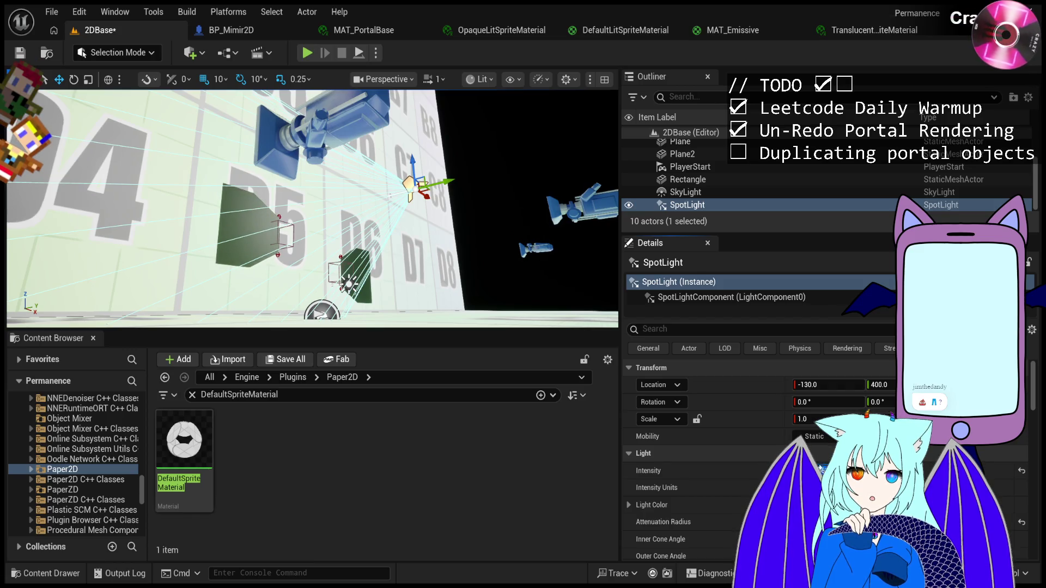
# Select the Plane2 wall and collapse the Engine folder in the Content Browser tree.
pyautogui.click(435, 271)
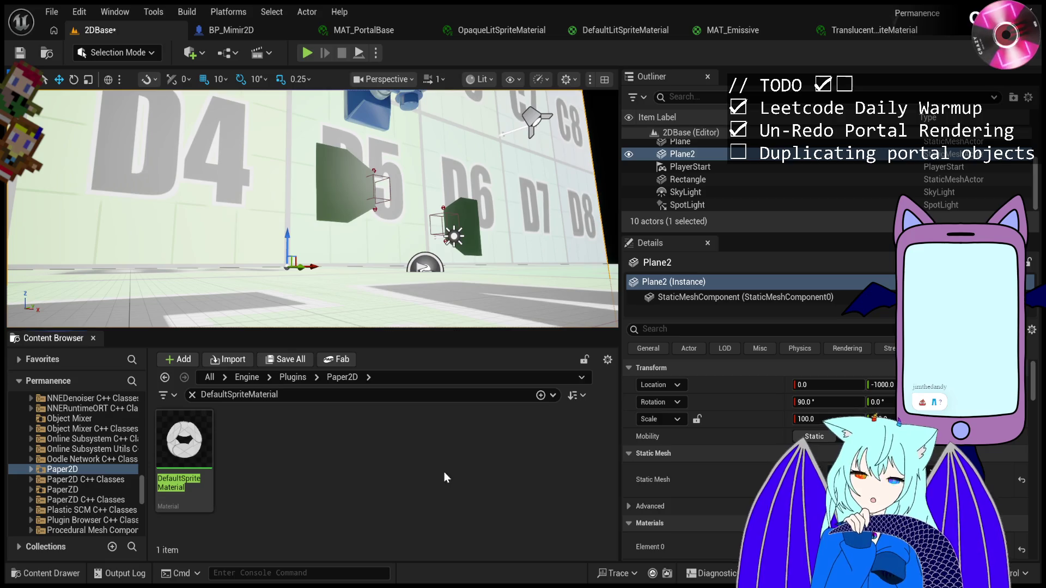
pyautogui.scroll(3, 91, 478)
pyautogui.scroll(10, 93, 469)
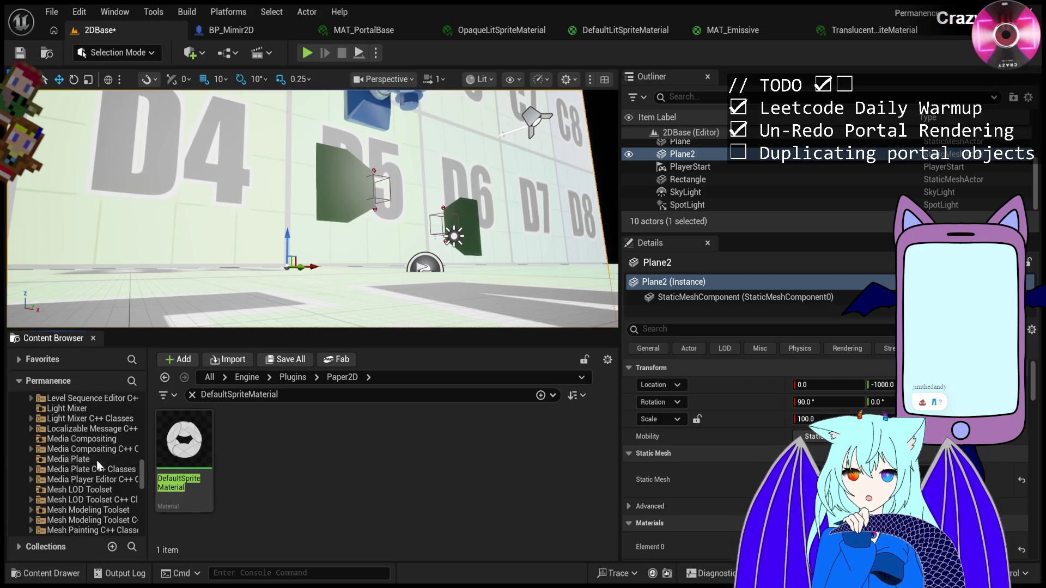
pyautogui.scroll(5, 135, 450)
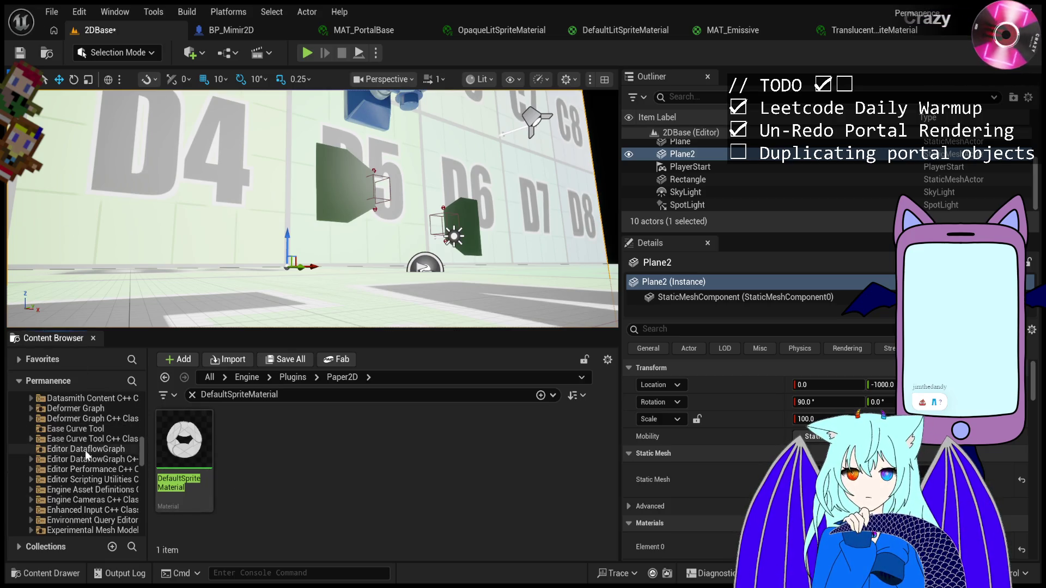
pyautogui.scroll(5, 139, 443)
pyautogui.scroll(10, 144, 420)
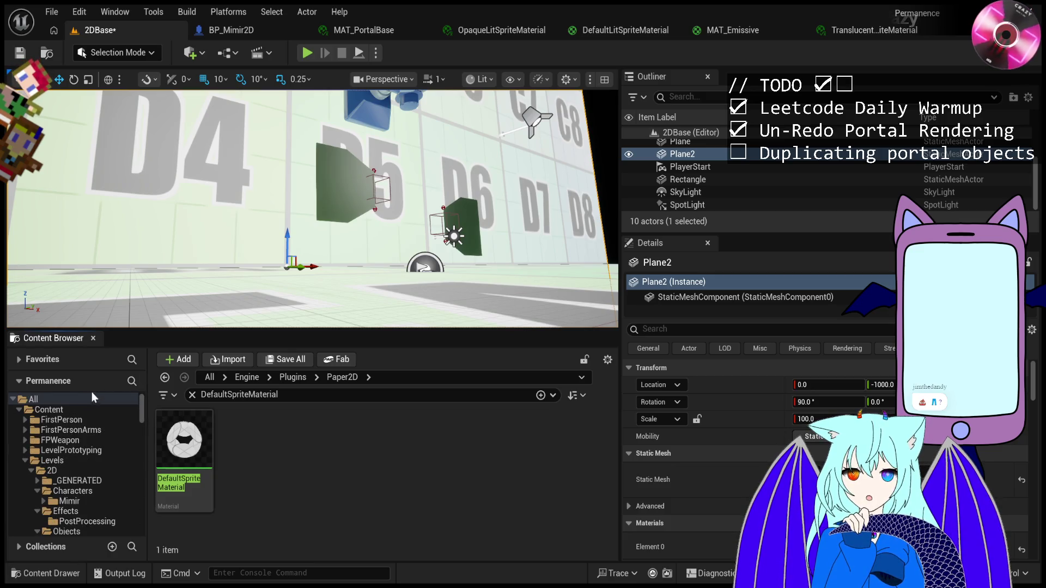
pyautogui.click(21, 493)
pyautogui.click(20, 493)
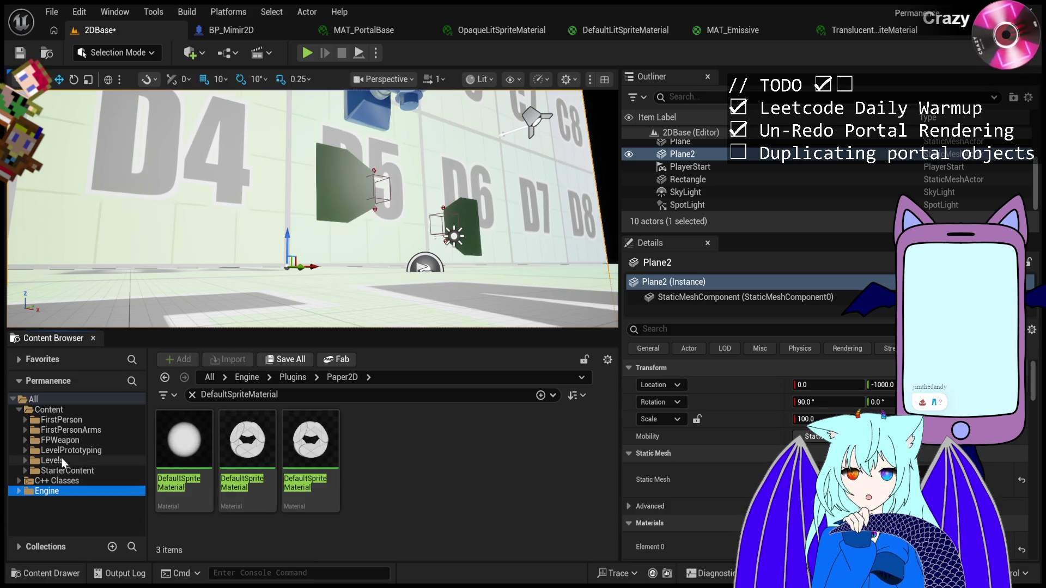
# Expand Content > Levels > 2D > Objects in the folder tree.
pyautogui.click(59, 440)
pyautogui.doubleClick(54, 460)
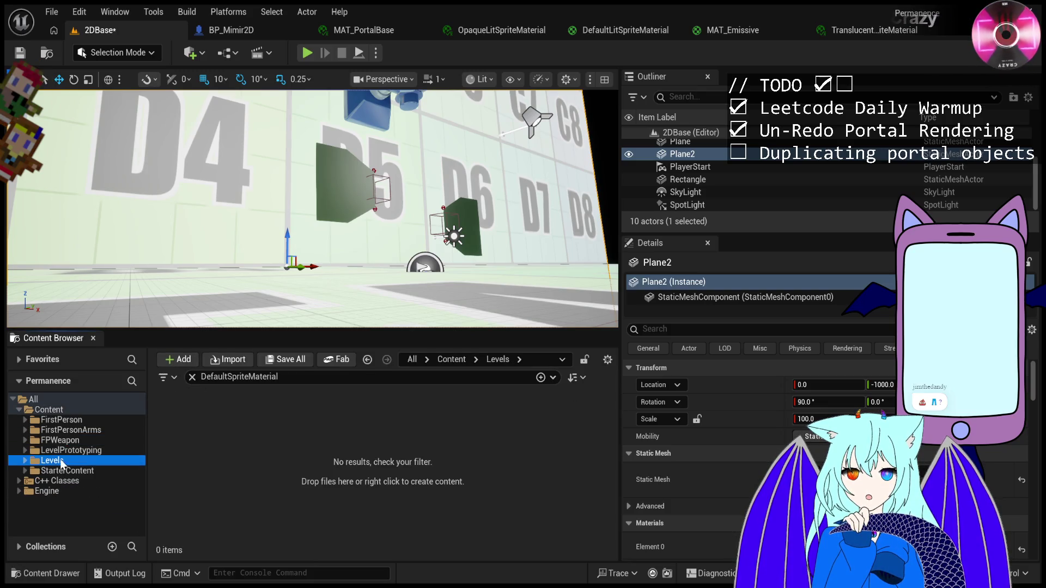
pyautogui.doubleClick(52, 471)
pyautogui.doubleClick(71, 491)
pyautogui.doubleClick(71, 492)
pyautogui.scroll(-3, 71, 484)
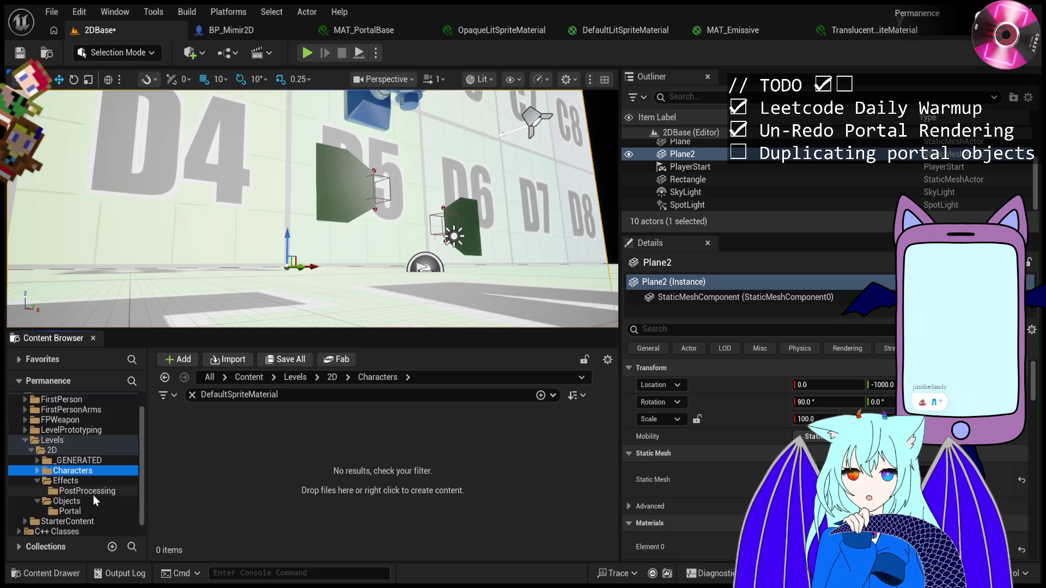
pyautogui.click(70, 499)
# Clear the asset search filter, select MAT_PortalBase, and open the Objects folder.
pyautogui.click(192, 394)
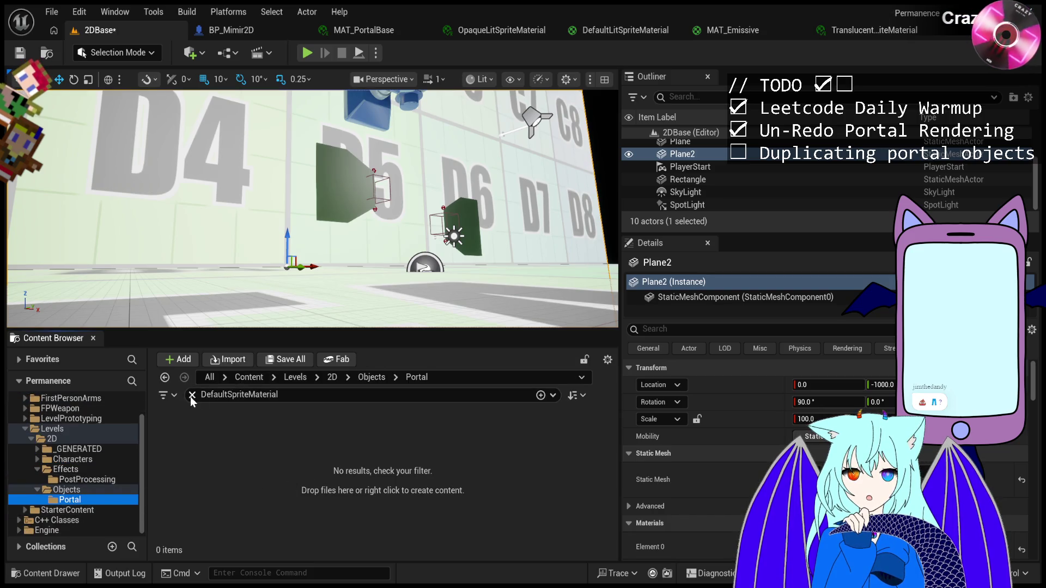
pyautogui.click(318, 430)
pyautogui.click(373, 440)
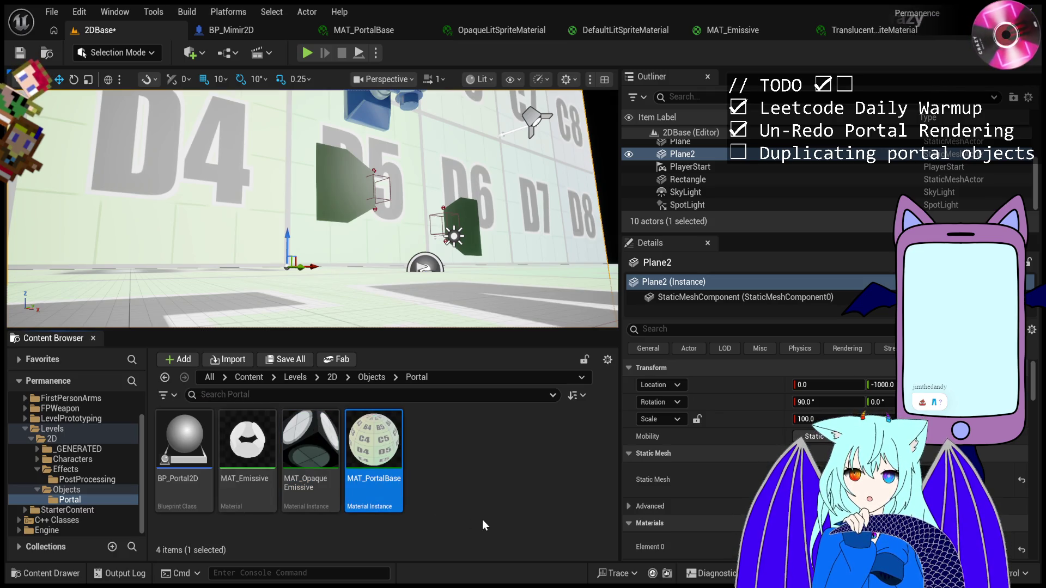
pyautogui.click(79, 480)
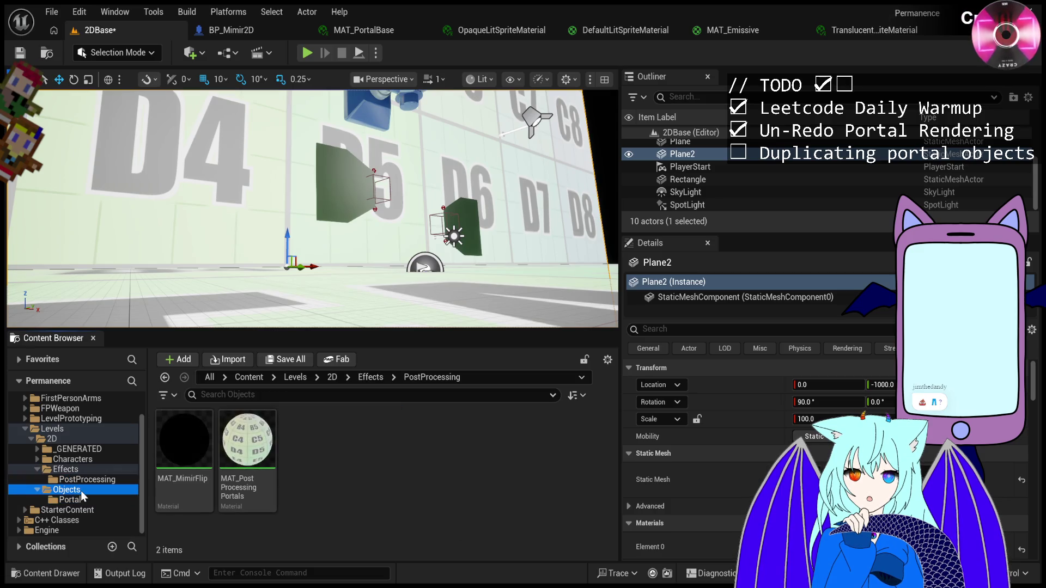
pyautogui.click(81, 491)
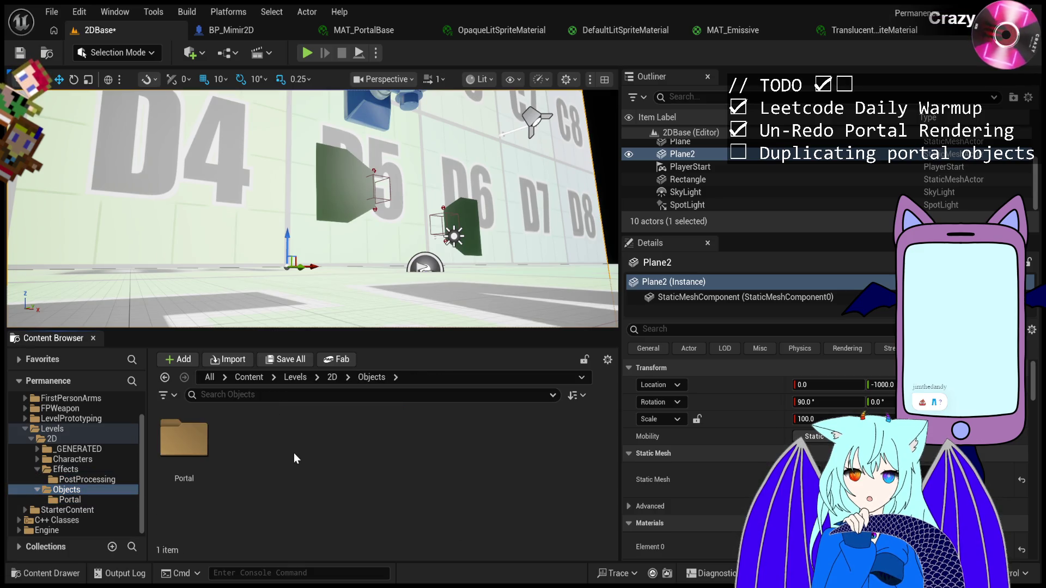
# Paste the copied MAT_PortalBase material instance into Levels > 2D > Objects.
pyautogui.hotkey('ctrl', 'v')
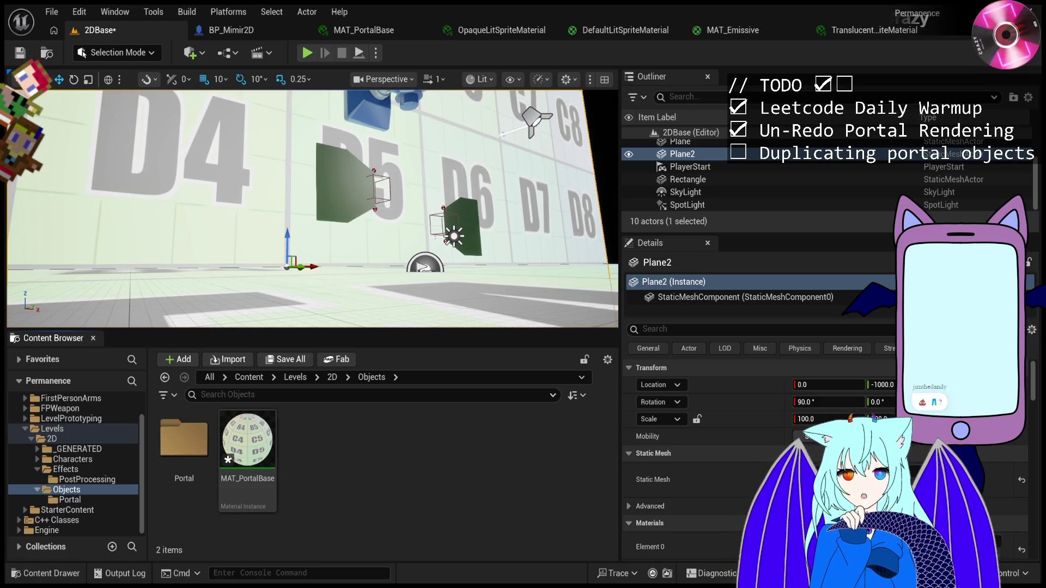
# Rename the pasted MAT_PortalBase copy in the Objects folder to MAT_Temp.
pyautogui.scroll(3, 312, 209)
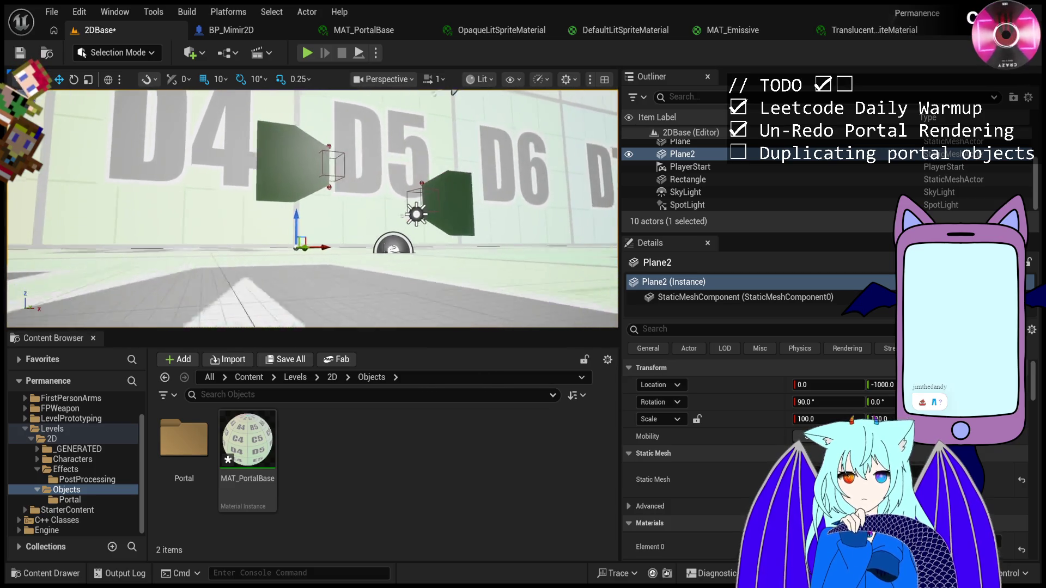
pyautogui.click(248, 447)
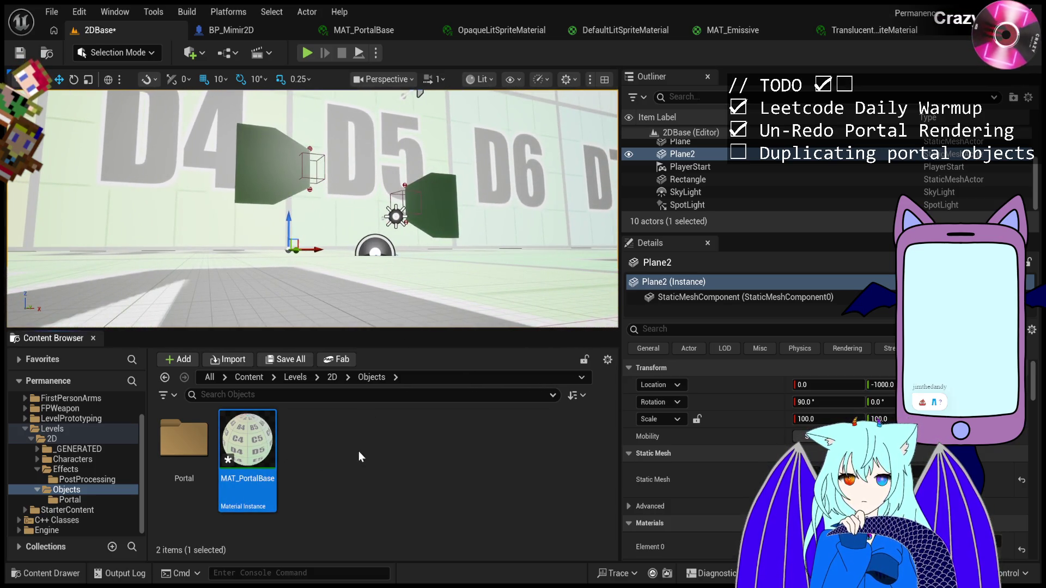
pyautogui.click(68, 499)
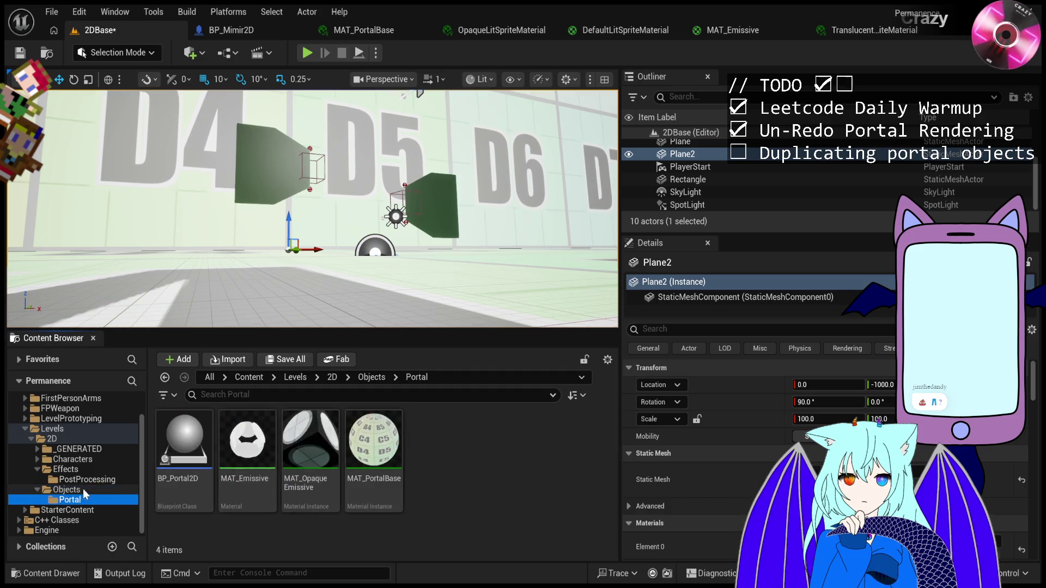
pyautogui.click(83, 489)
pyautogui.click(230, 484)
pyautogui.click(248, 479)
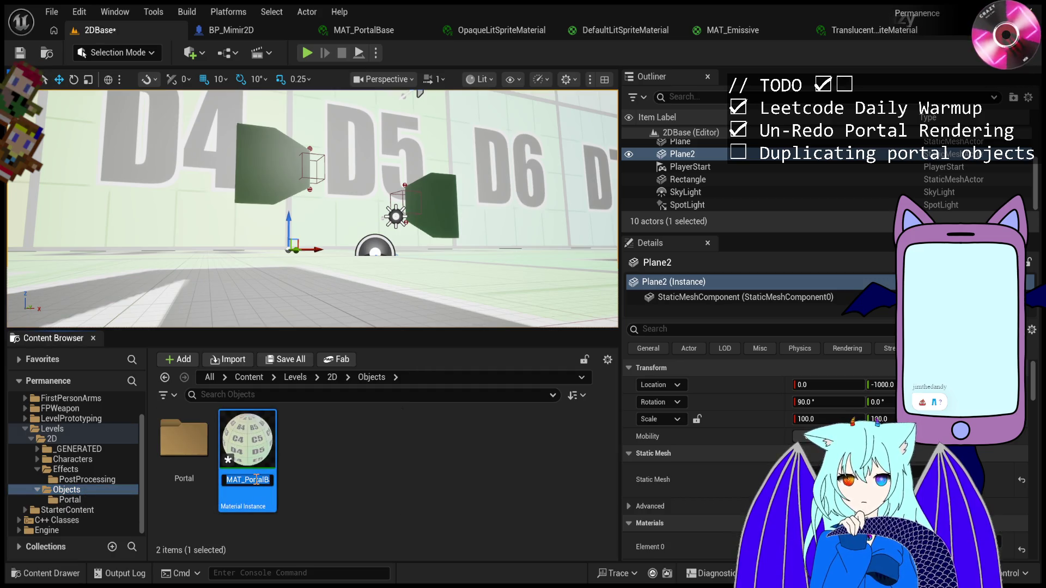
pyautogui.hotkey('ctrl', 'a')
pyautogui.write('MAT_T')
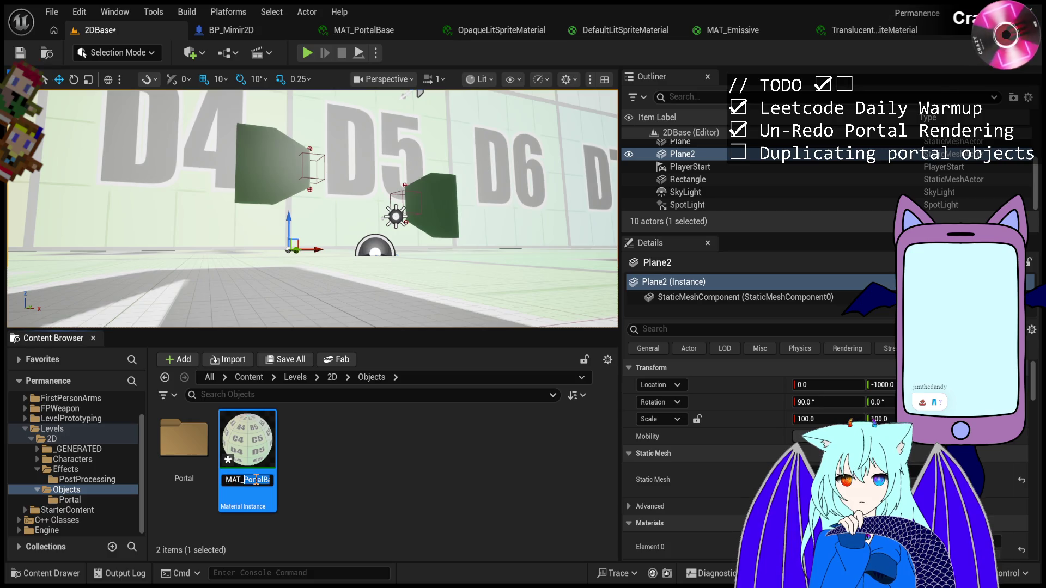
pyautogui.press('Return')
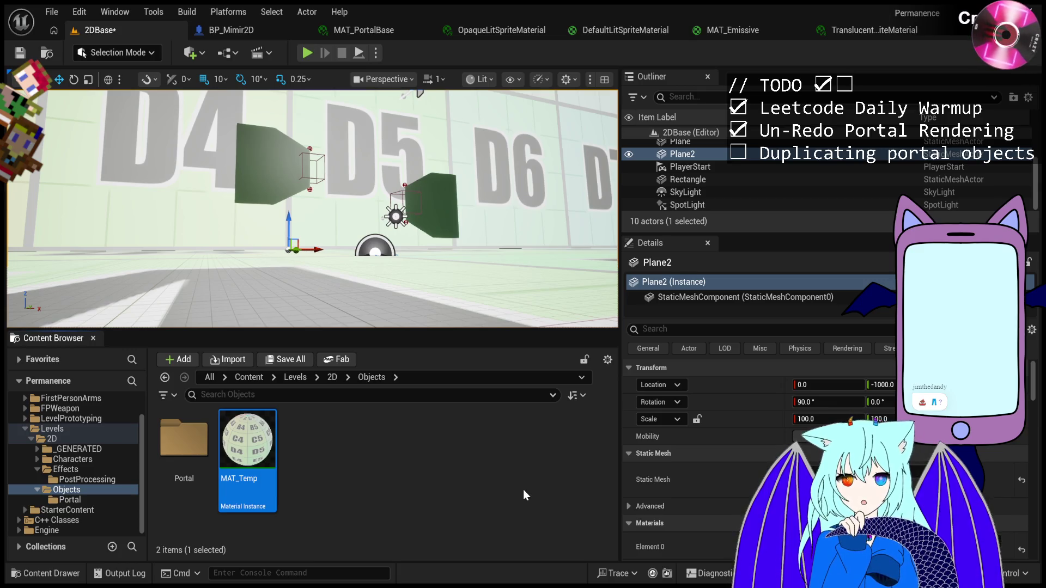
# Rename MAT_Temp to MAT_DebugLit and open it in the material instance editor.
pyautogui.click(256, 490)
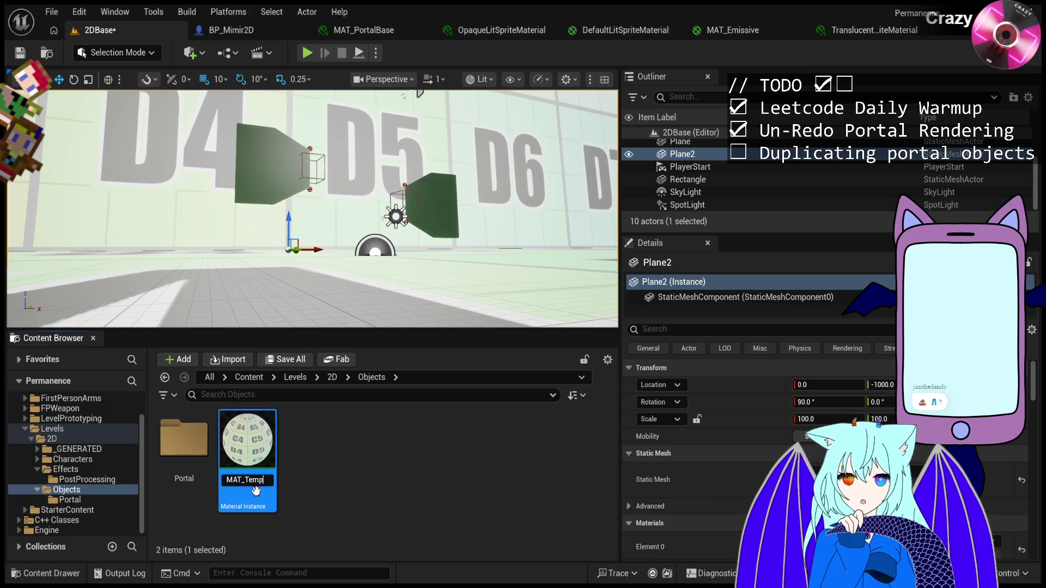
pyautogui.write('Dbug')
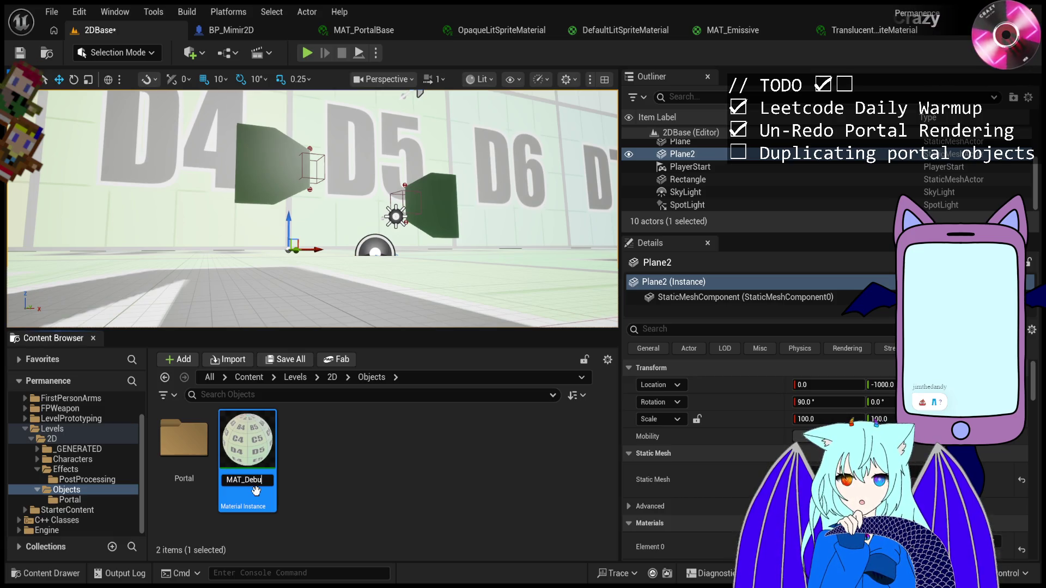
pyautogui.press('BackSpace')
pyautogui.press('BackSpace')
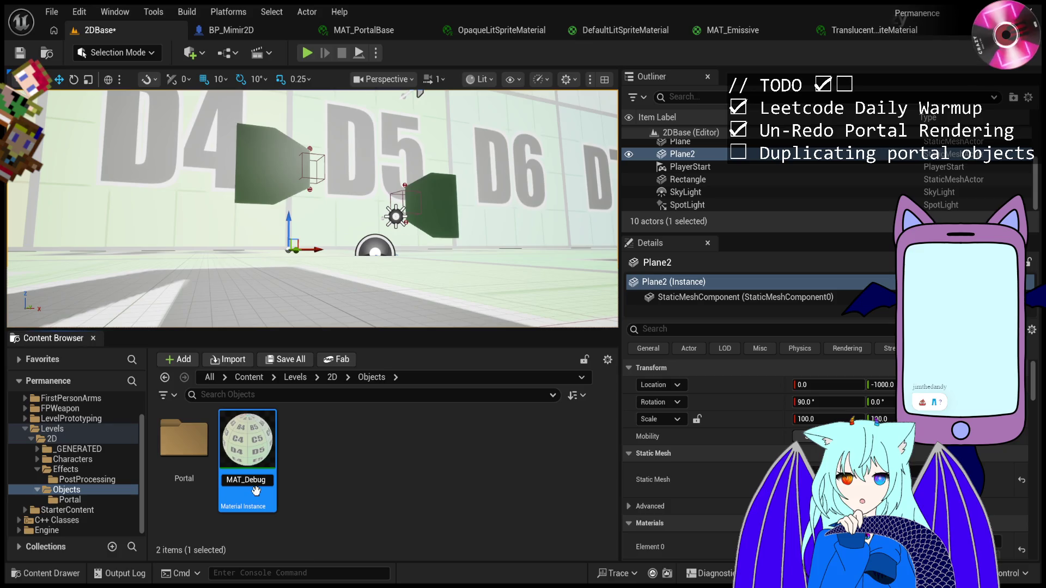
pyautogui.write('it')
pyautogui.press('Return')
pyautogui.doubleClick(265, 458)
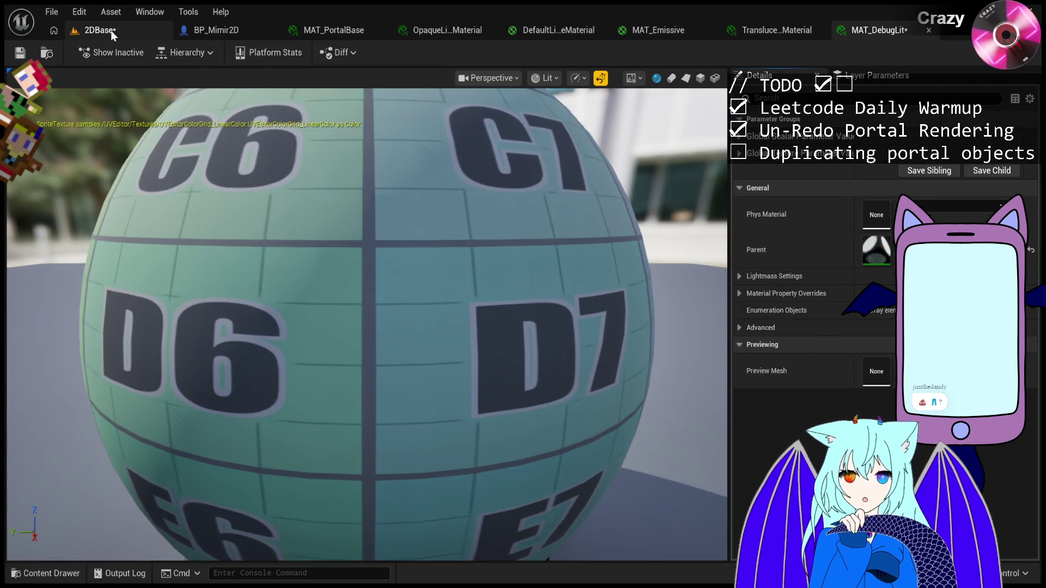
# Tilt the 2DBase view toward the floor, run a brief play test, then switch to MAT_PortalBase.
pyautogui.click(111, 30)
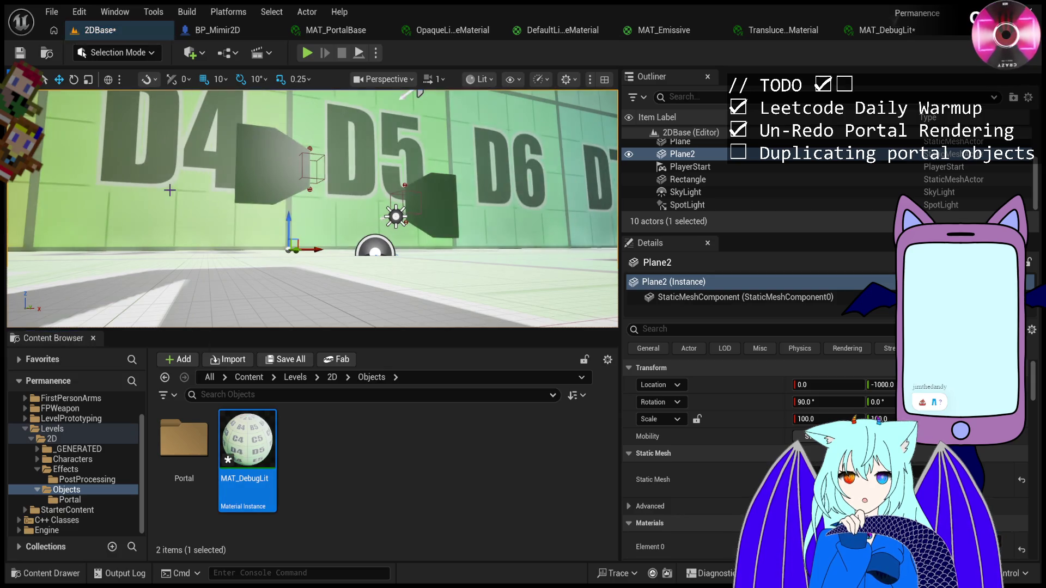
pyautogui.moveTo(359, 312)
pyautogui.mouseDown()
pyautogui.moveTo(362, 362)
pyautogui.moveTo(359, 240)
pyautogui.mouseUp()
pyautogui.click(307, 53)
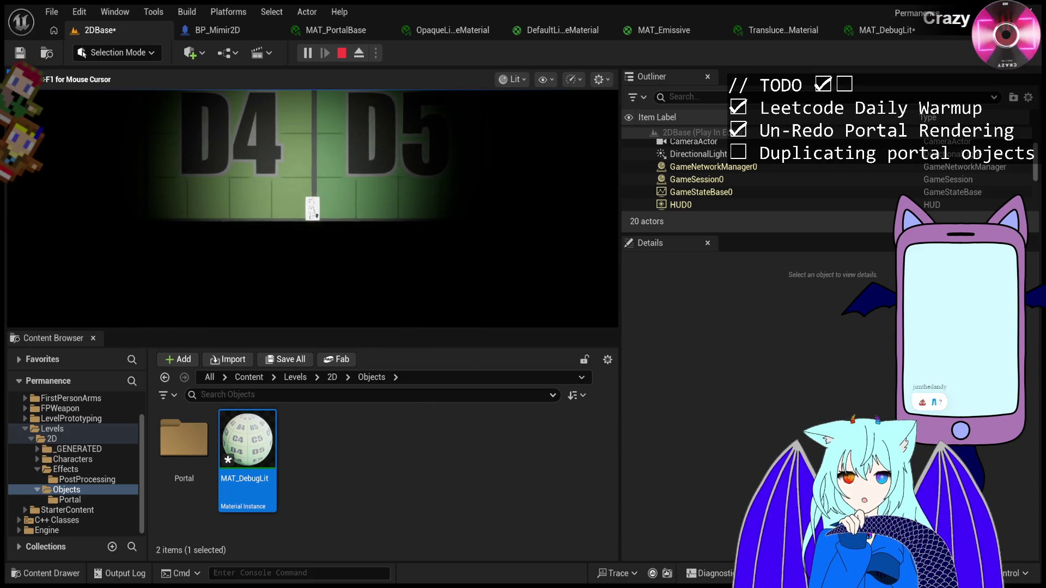
pyautogui.press('Escape')
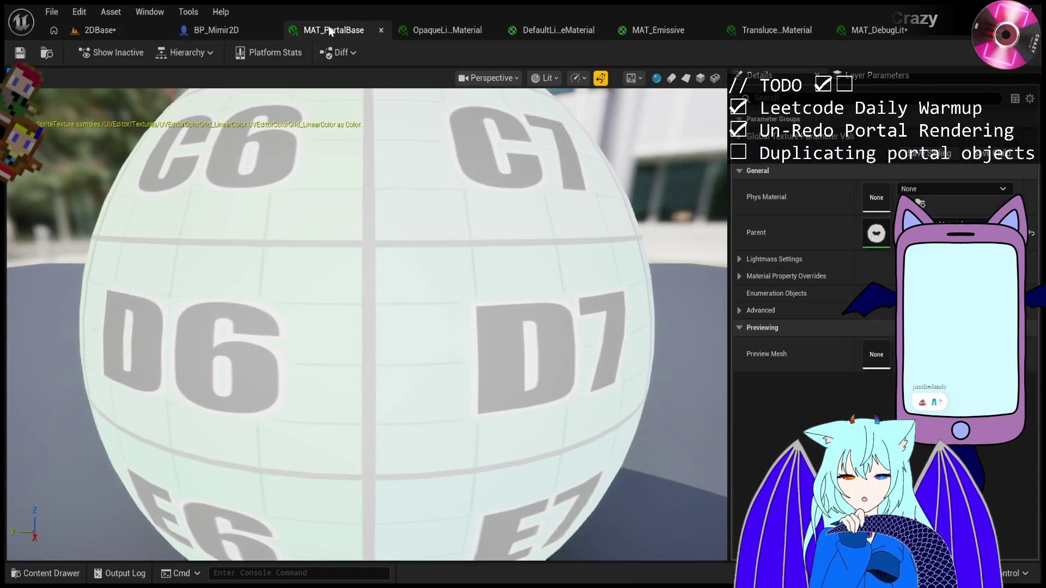
pyautogui.click(329, 30)
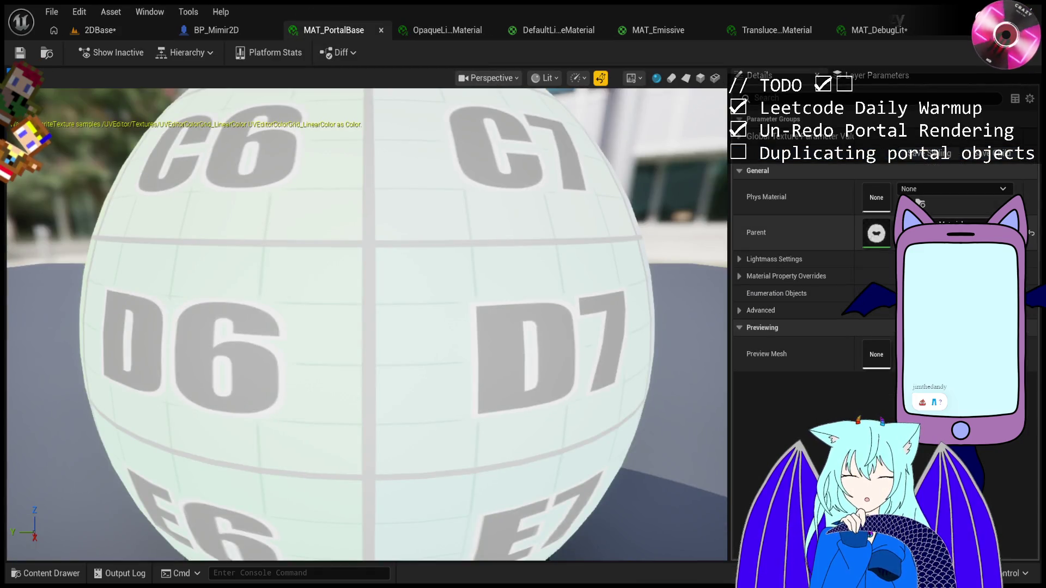
# Enable the Blend Mode override under MAT_PortalBase's Advanced > Material Property Overrides.
pyautogui.click(740, 309)
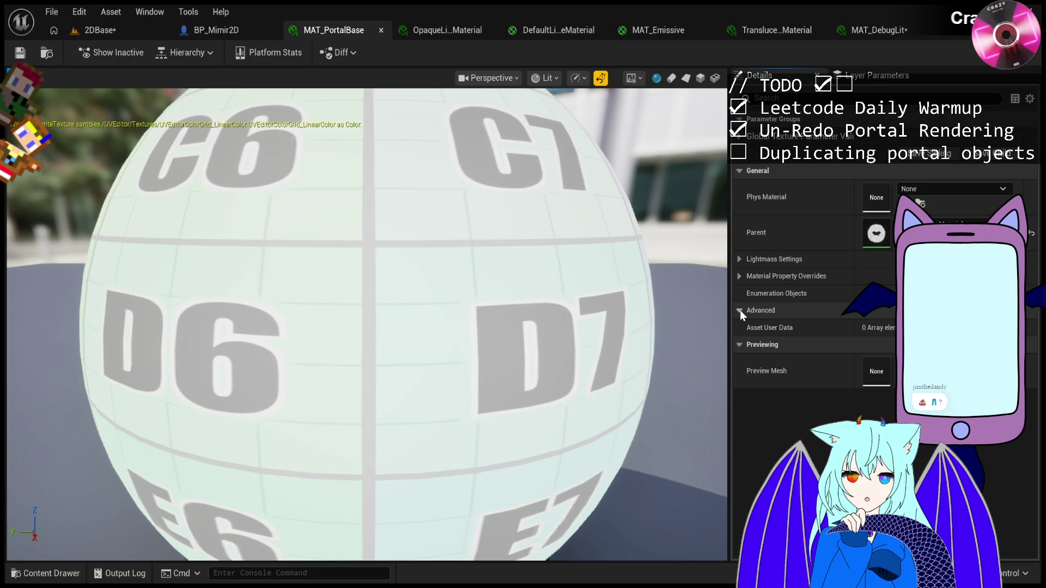
pyautogui.click(740, 277)
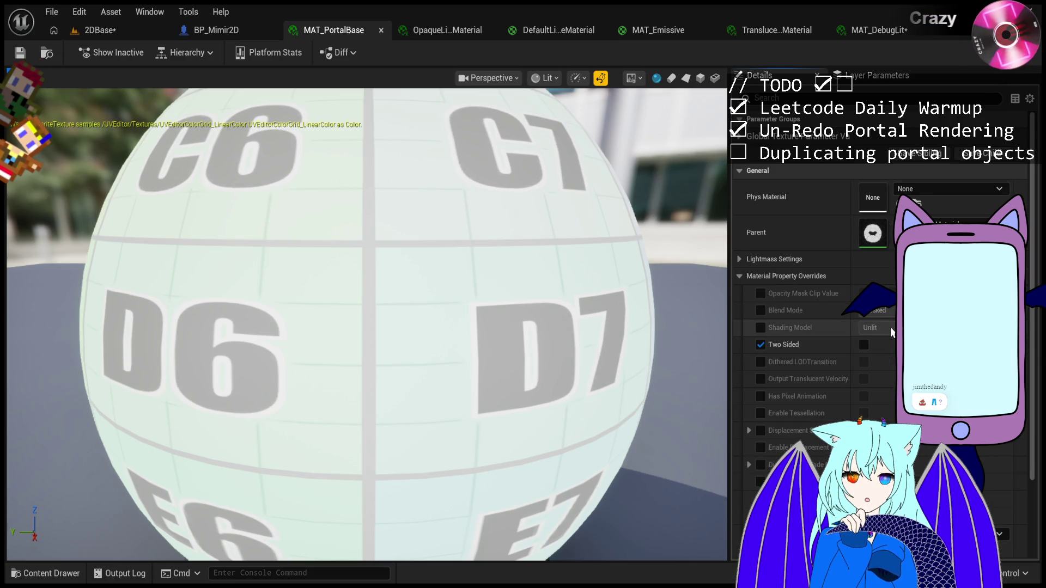
pyautogui.scroll(-1, 867, 418)
pyautogui.click(760, 289)
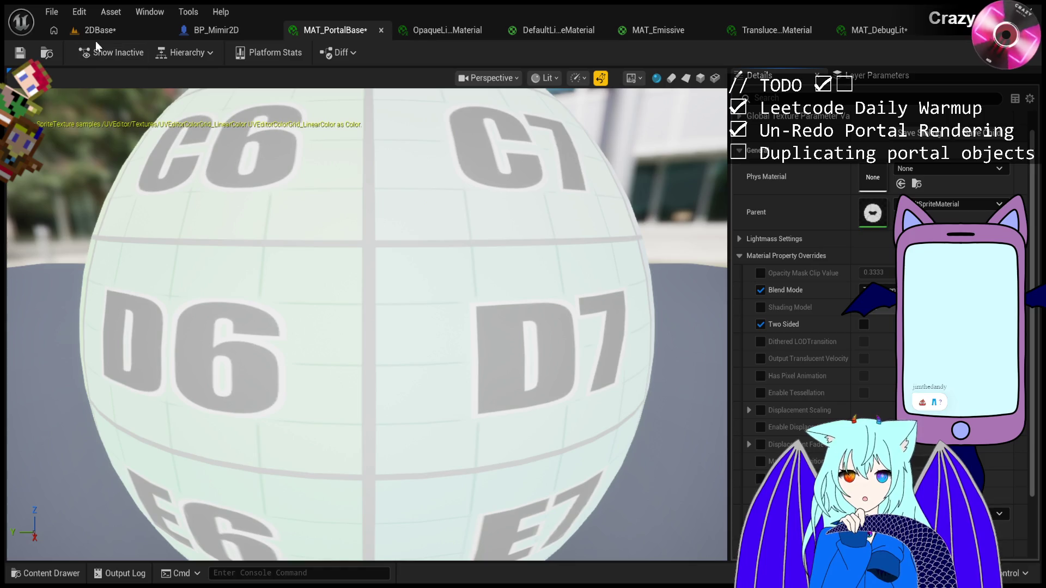
# Play-test 2DBase to check the portals, then return to the level editor.
pyautogui.click(96, 39)
pyautogui.click(305, 54)
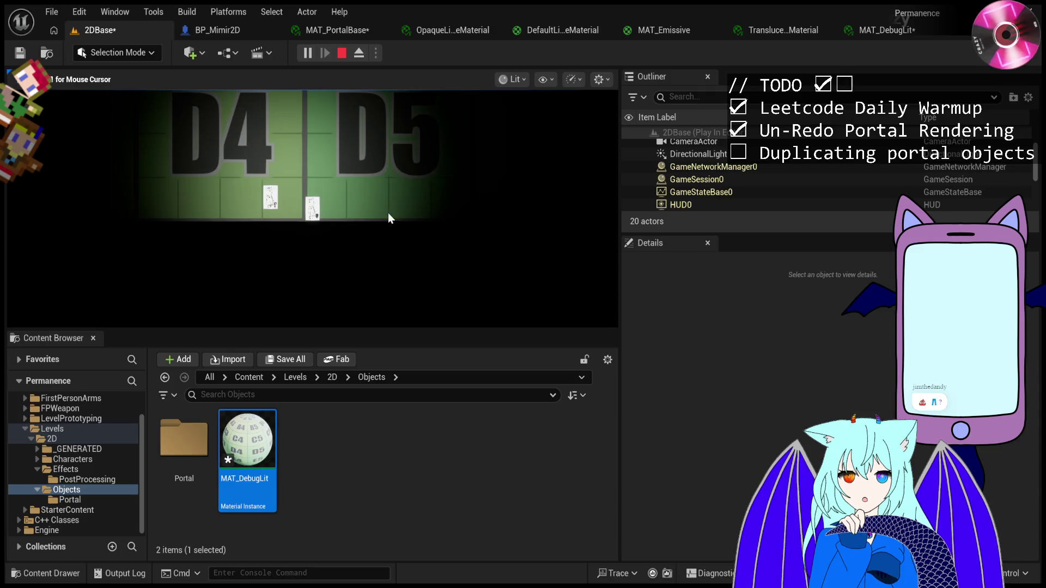
pyautogui.press('Escape')
pyautogui.click(335, 30)
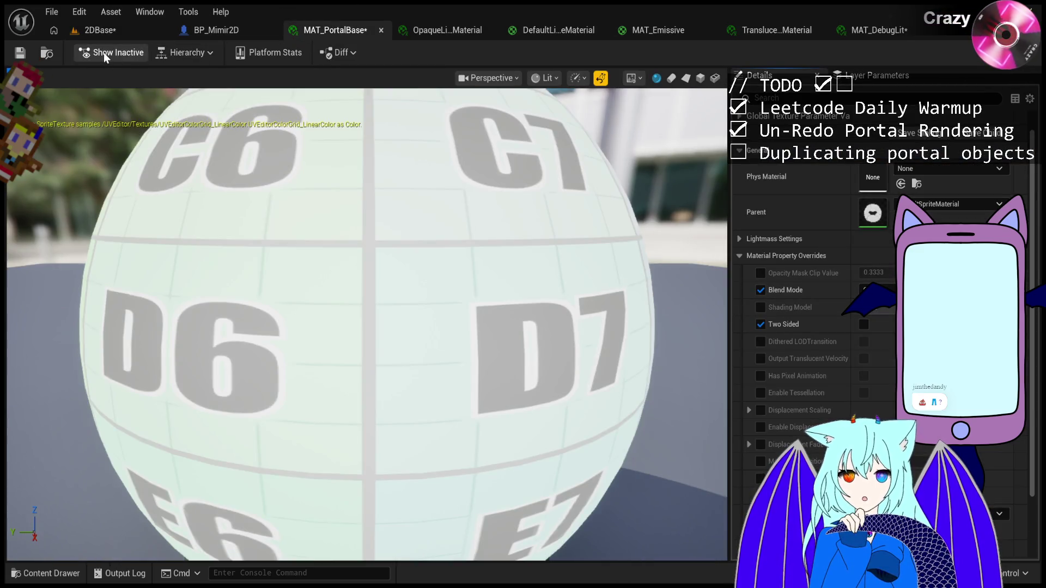
pyautogui.click(144, 29)
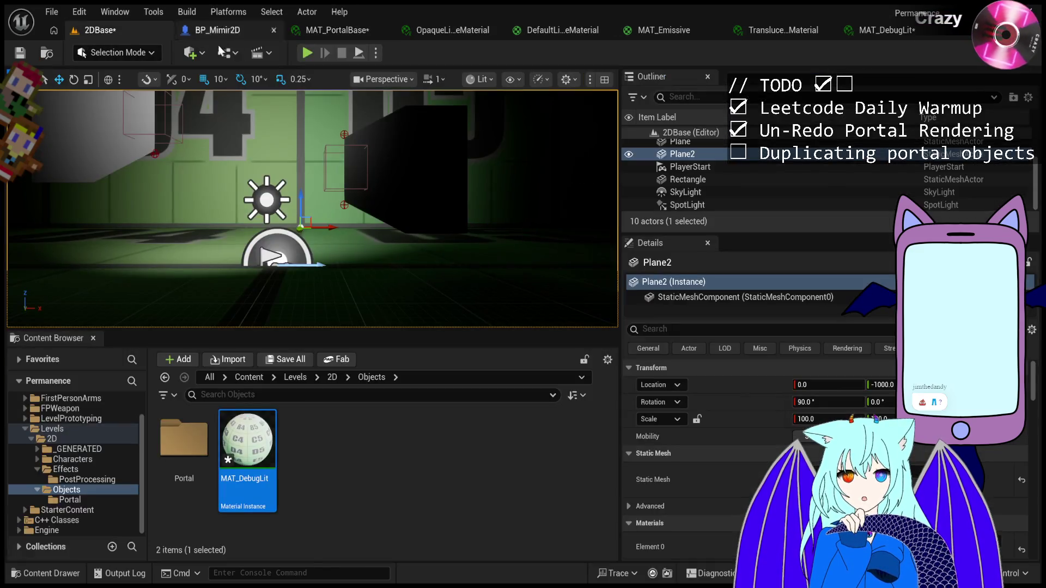
pyautogui.click(307, 53)
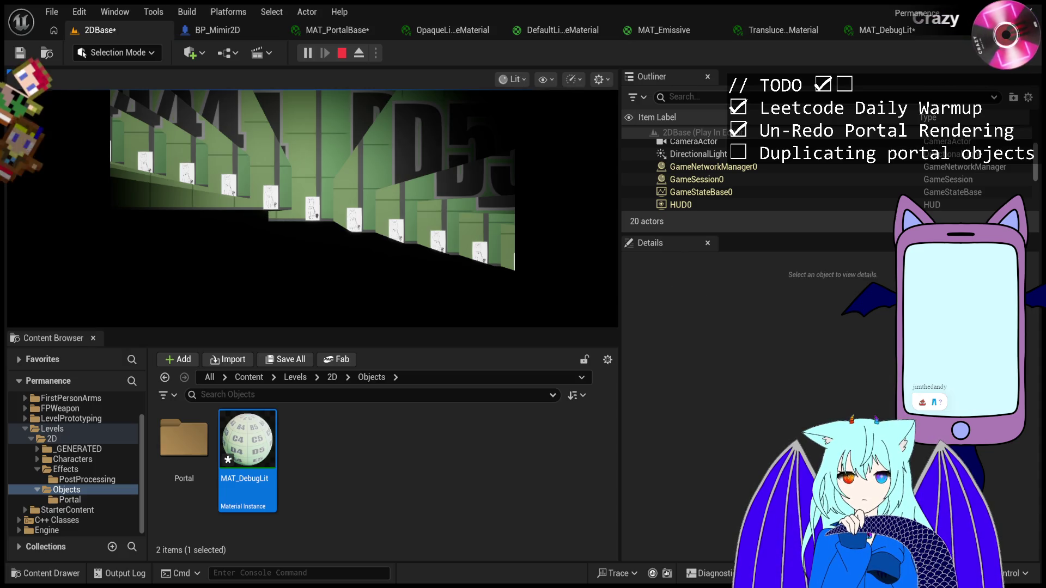
pyautogui.press('Escape')
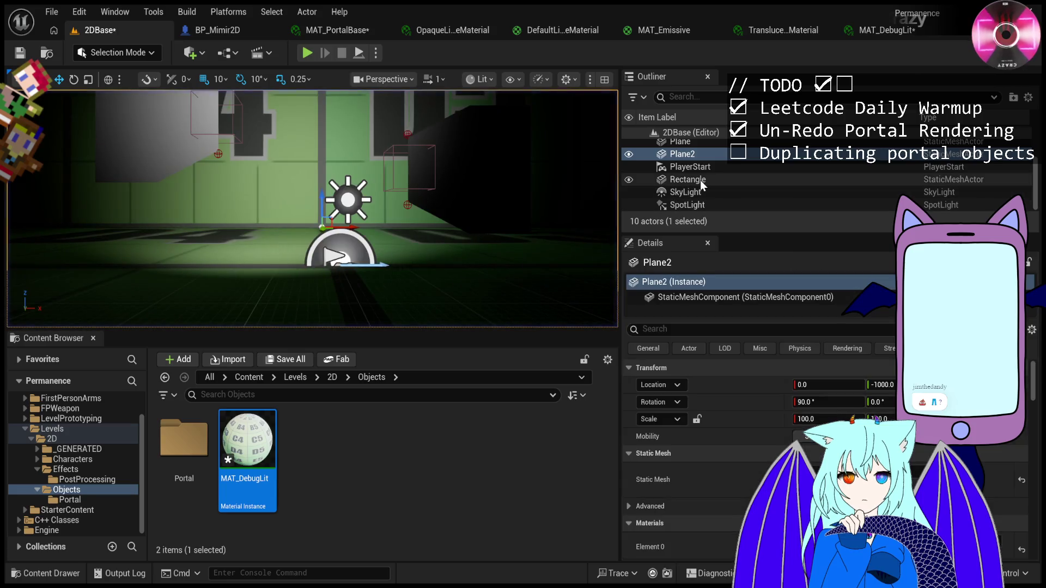
pyautogui.scroll(3, 701, 181)
pyautogui.click(718, 144)
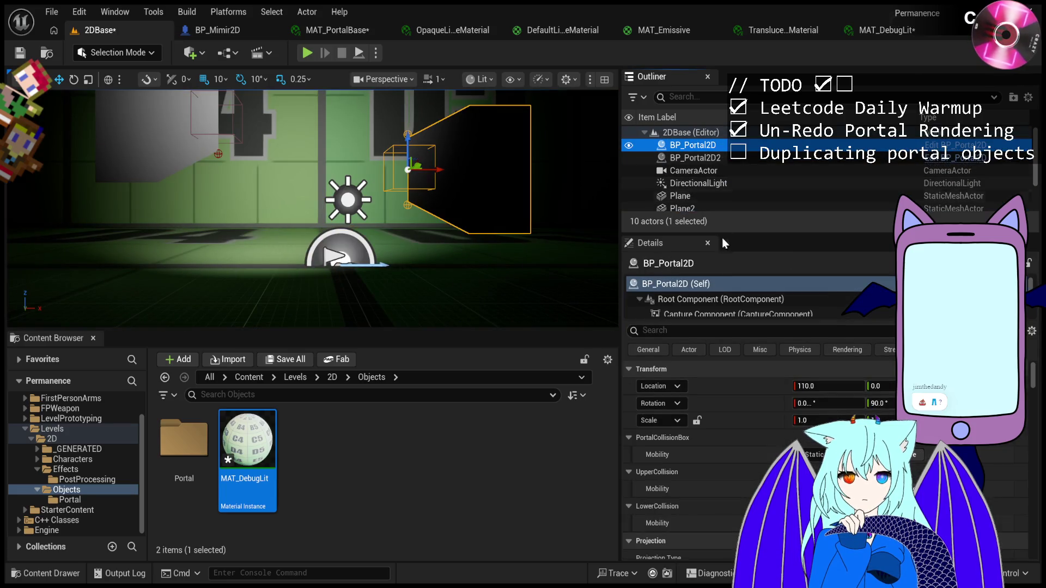
# Untick Cast Shadow on BP_Portal2D and BP_Portal2D2 via a 'shadow' Details search, then play-test.
pyautogui.click(724, 329)
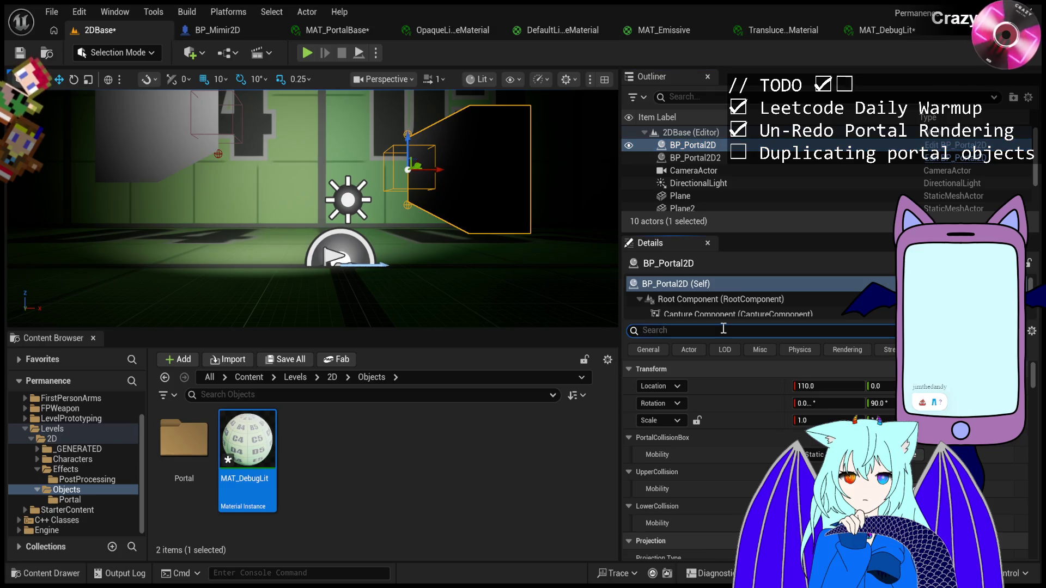
pyautogui.write('opaq')
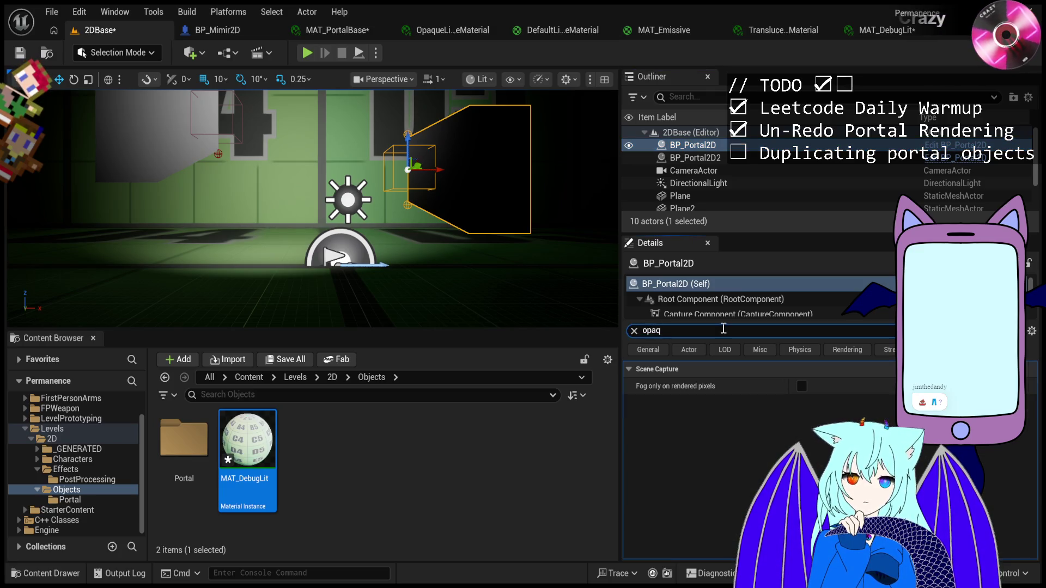
pyautogui.press('BackSpace')
pyautogui.press('BackSpace')
pyautogui.press('BackSpace')
pyautogui.write('sh')
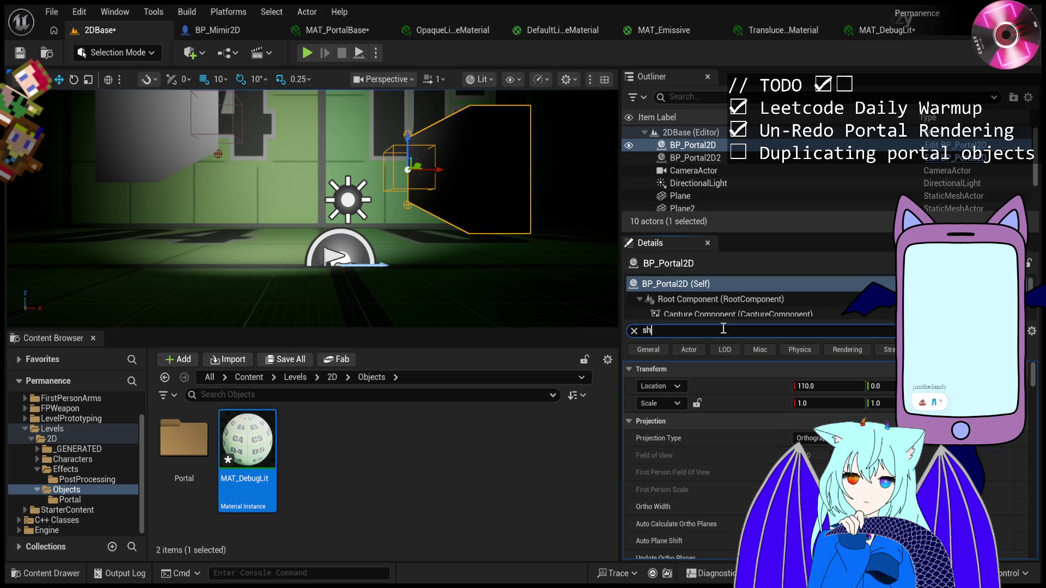
pyautogui.write('adow')
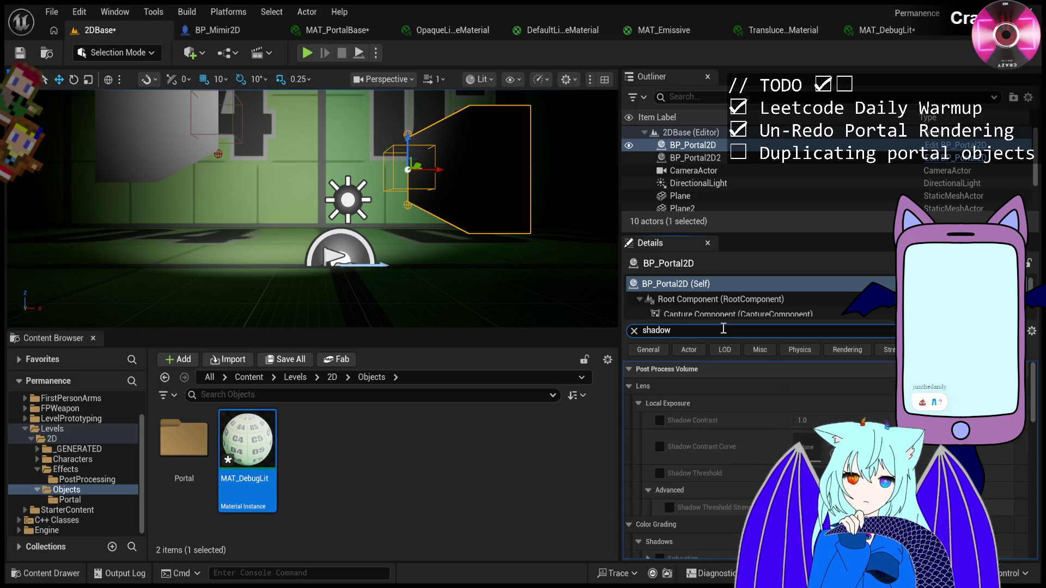
pyautogui.scroll(-10, 724, 451)
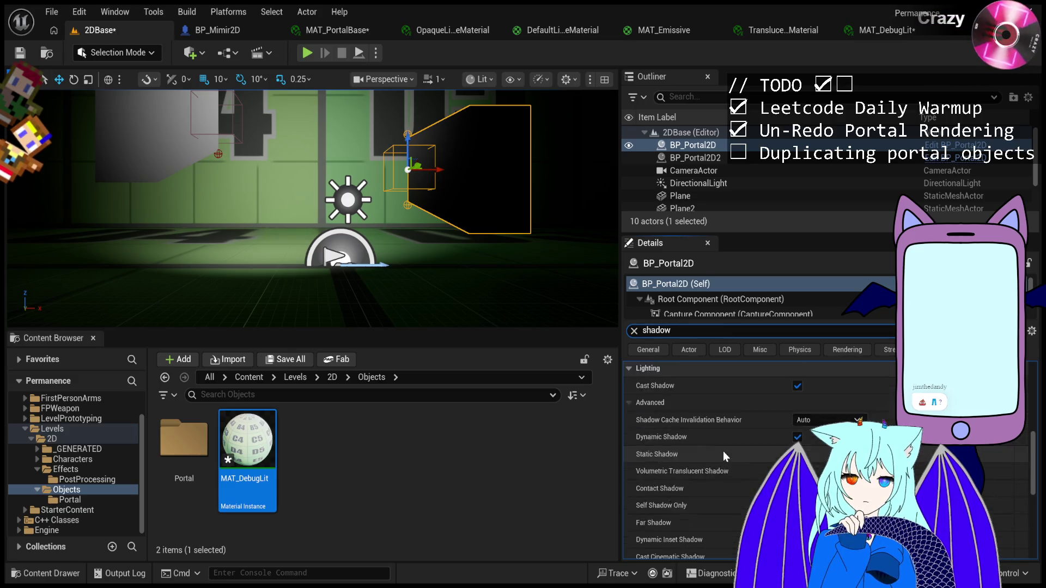
pyautogui.scroll(1, 724, 451)
pyautogui.click(798, 386)
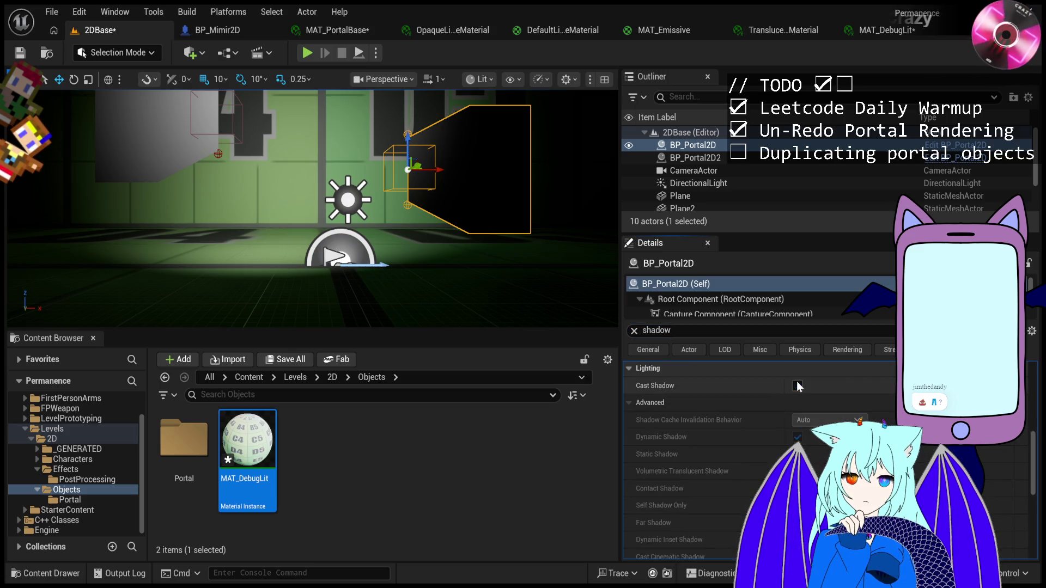
pyautogui.click(695, 157)
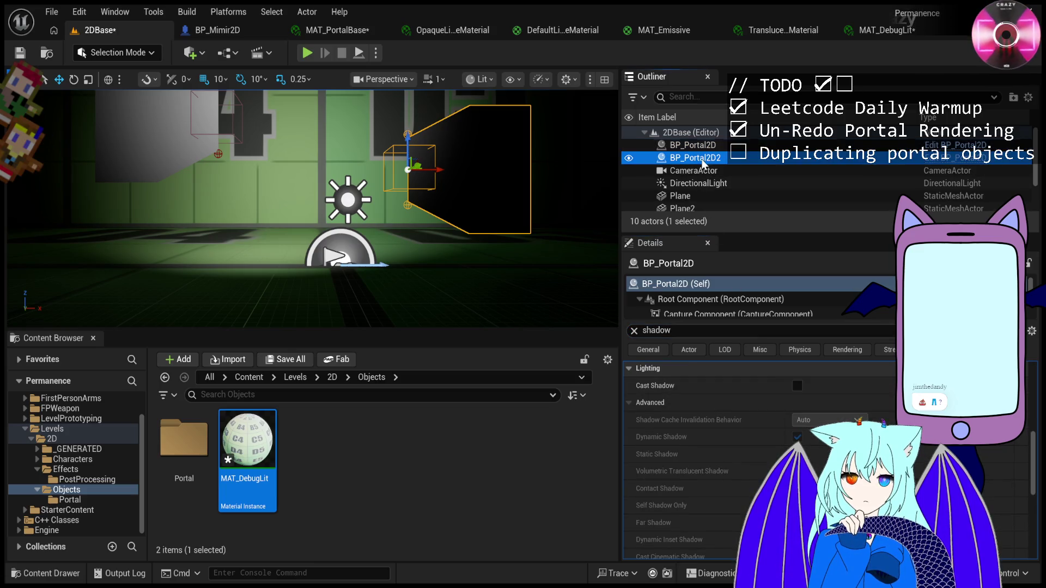
pyautogui.click(797, 386)
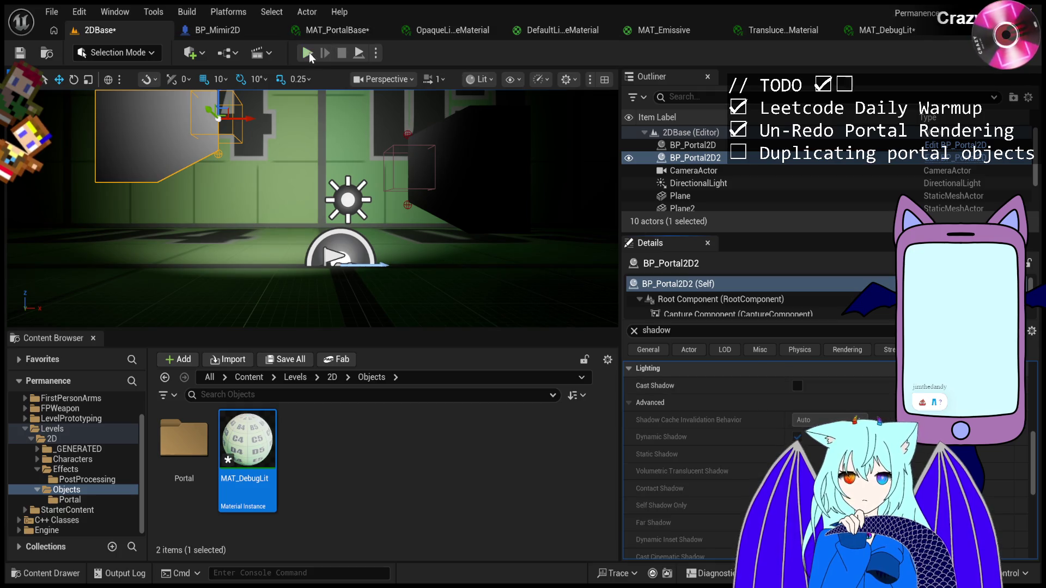
pyautogui.hotkey('alt', 'p')
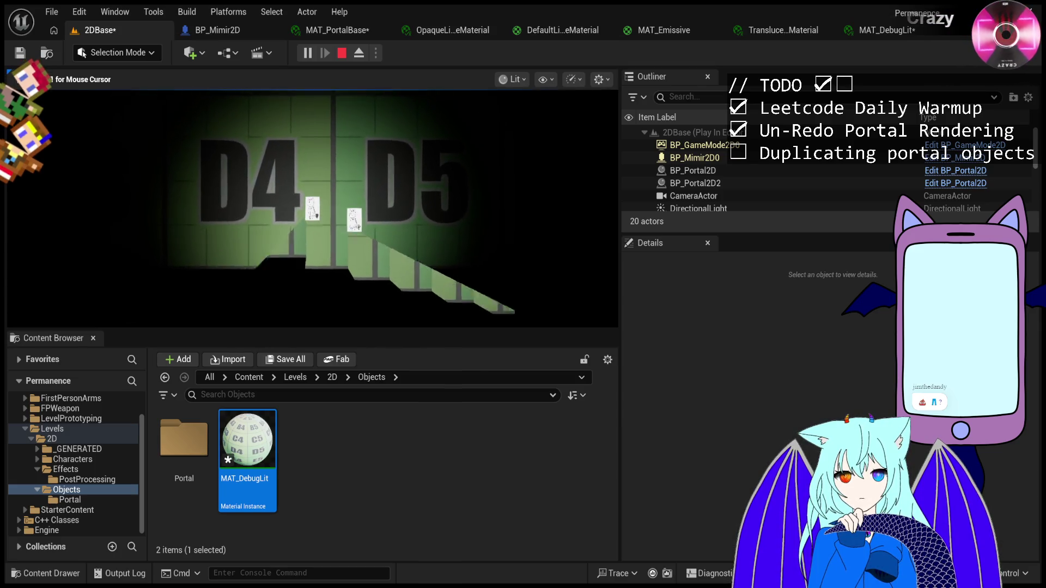
pyautogui.press('Escape')
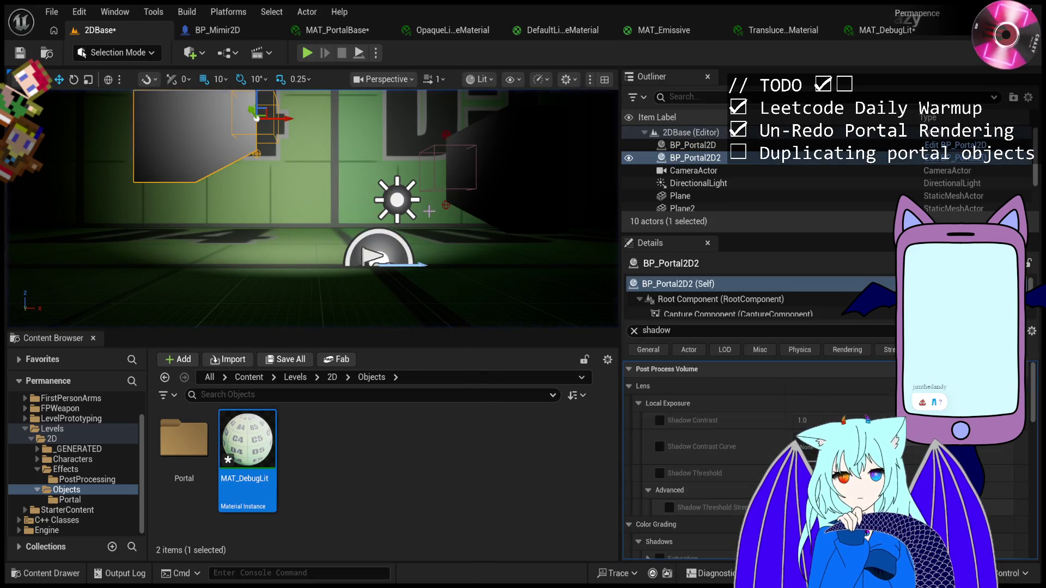
# Clear the Details shadow filter, select the SpotLight and adjust its intensity.
pyautogui.click(400, 209)
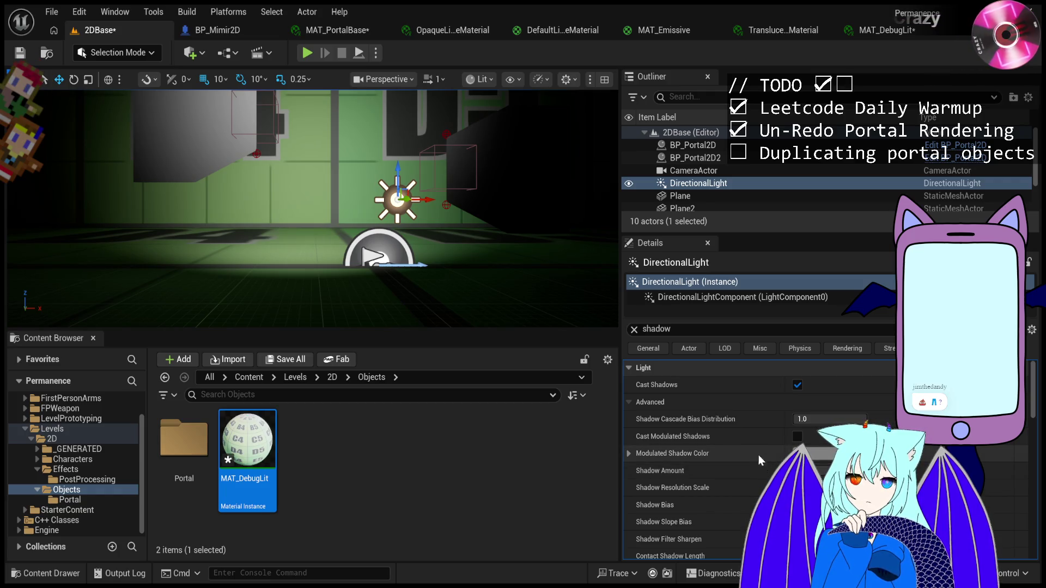
pyautogui.click(633, 329)
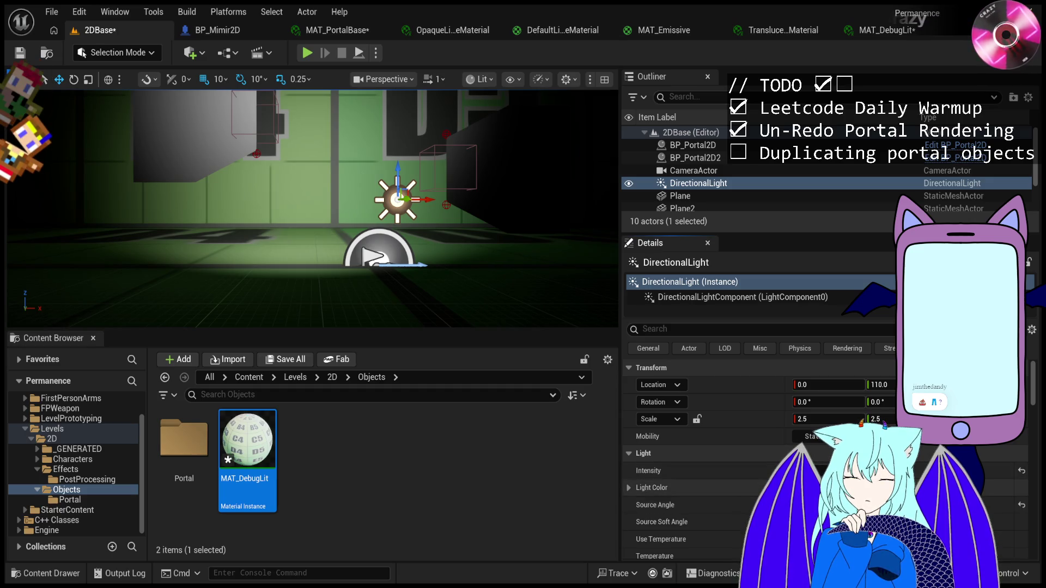
pyautogui.scroll(-2, 737, 188)
pyautogui.scroll(1, 736, 188)
pyautogui.scroll(-2, 737, 188)
pyautogui.click(737, 205)
pyautogui.moveTo(818, 471)
pyautogui.mouseDown()
pyautogui.moveTo(801, 471)
pyautogui.moveTo(828, 471)
pyautogui.moveTo(812, 471)
pyautogui.mouseUp()
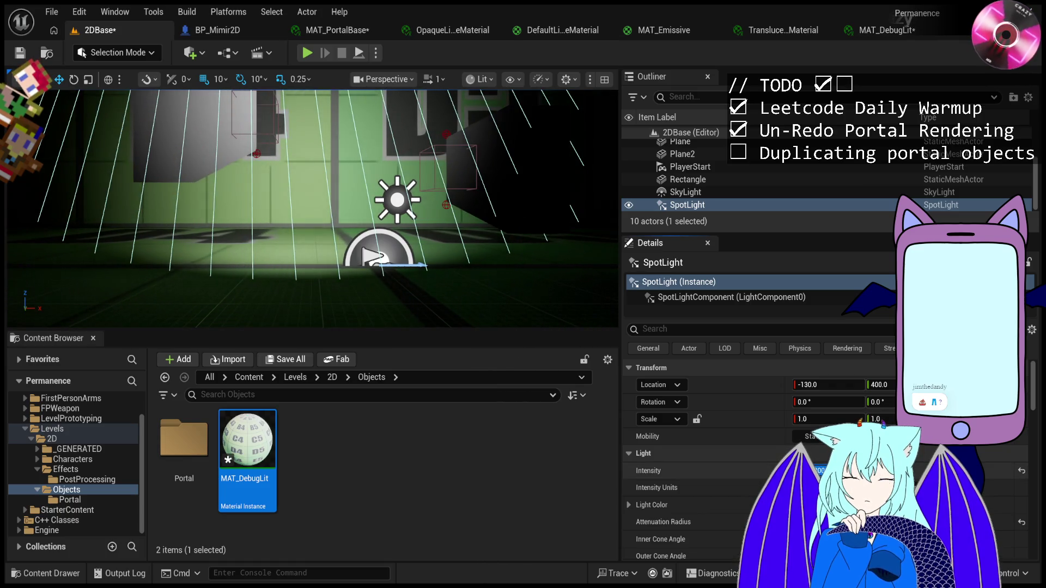
# Tweak the SpotLight's attenuation radius, narrow its cones to about 28° outer and 12.4° inner, then play.
pyautogui.scroll(-2, 763, 447)
pyautogui.moveTo(817, 481)
pyautogui.mouseDown()
pyautogui.moveTo(801, 481)
pyautogui.moveTo(823, 481)
pyautogui.mouseUp()
pyautogui.scroll(-2, 730, 502)
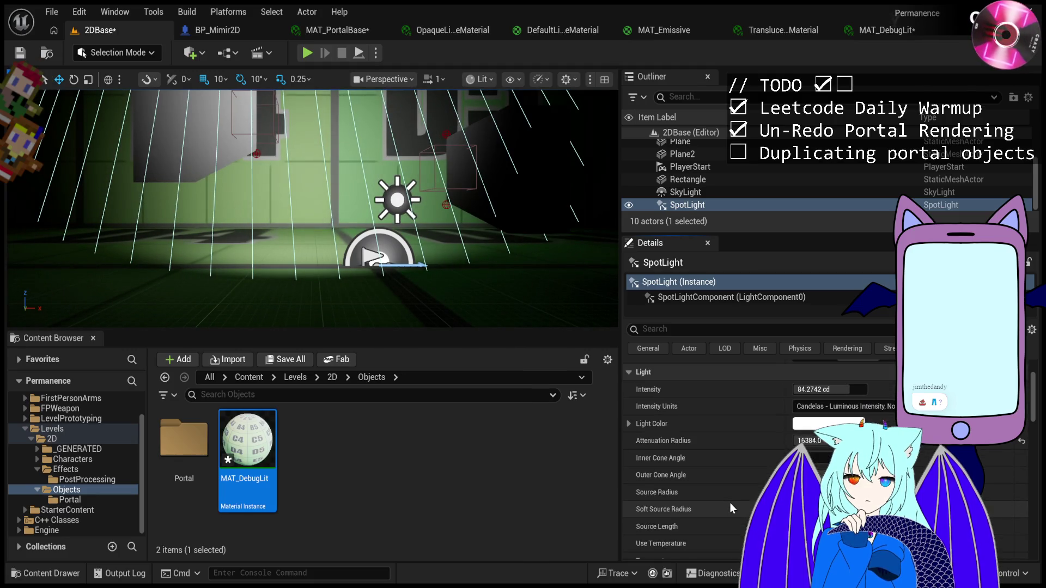
pyautogui.scroll(-2, 730, 503)
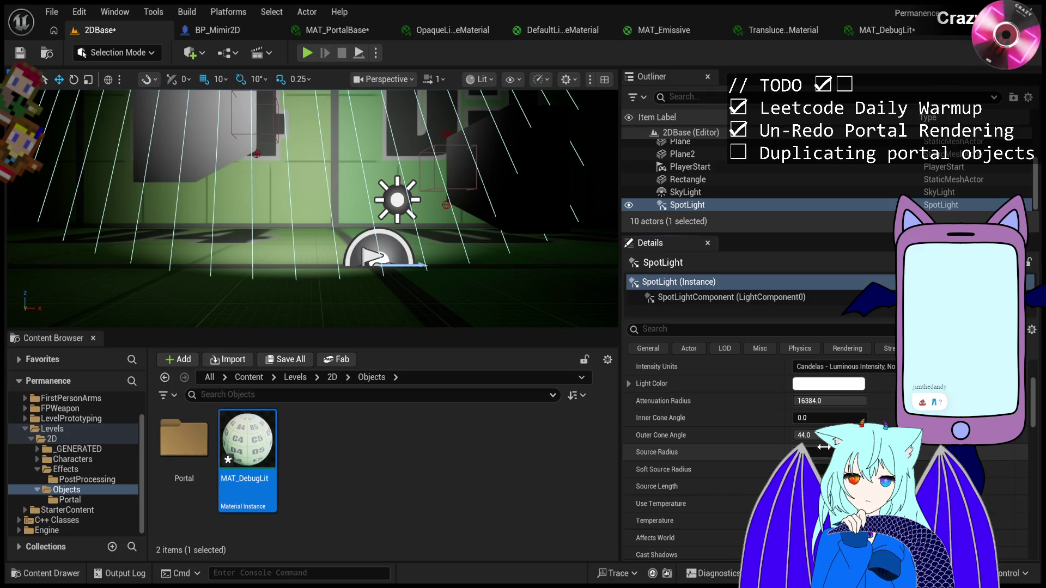
pyautogui.moveTo(823, 435)
pyautogui.mouseDown()
pyautogui.moveTo(798, 435)
pyautogui.moveTo(861, 418)
pyautogui.moveTo(825, 418)
pyautogui.moveTo(823, 436)
pyautogui.moveTo(785, 436)
pyautogui.moveTo(850, 418)
pyautogui.moveTo(823, 418)
pyautogui.moveTo(807, 435)
pyautogui.moveTo(809, 418)
pyautogui.moveTo(799, 418)
pyautogui.moveTo(809, 418)
pyautogui.mouseUp()
pyautogui.click(306, 53)
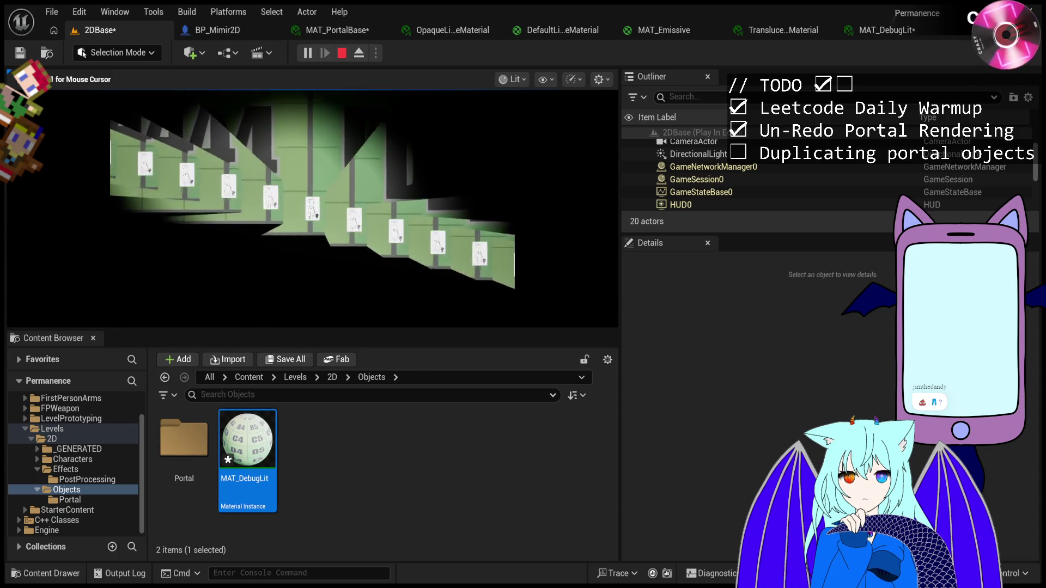
pyautogui.press('Escape')
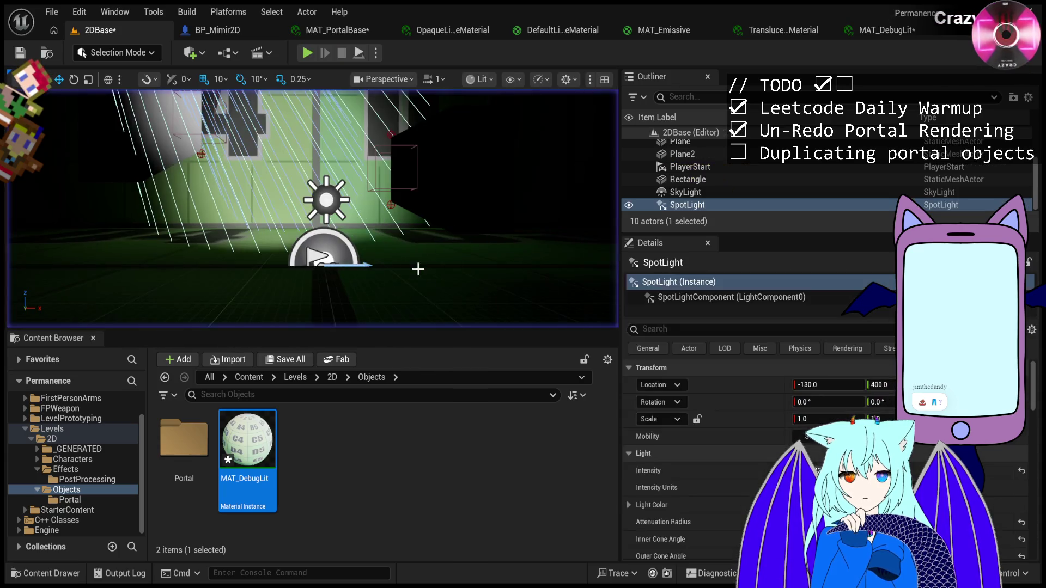
pyautogui.scroll(2, 321, 217)
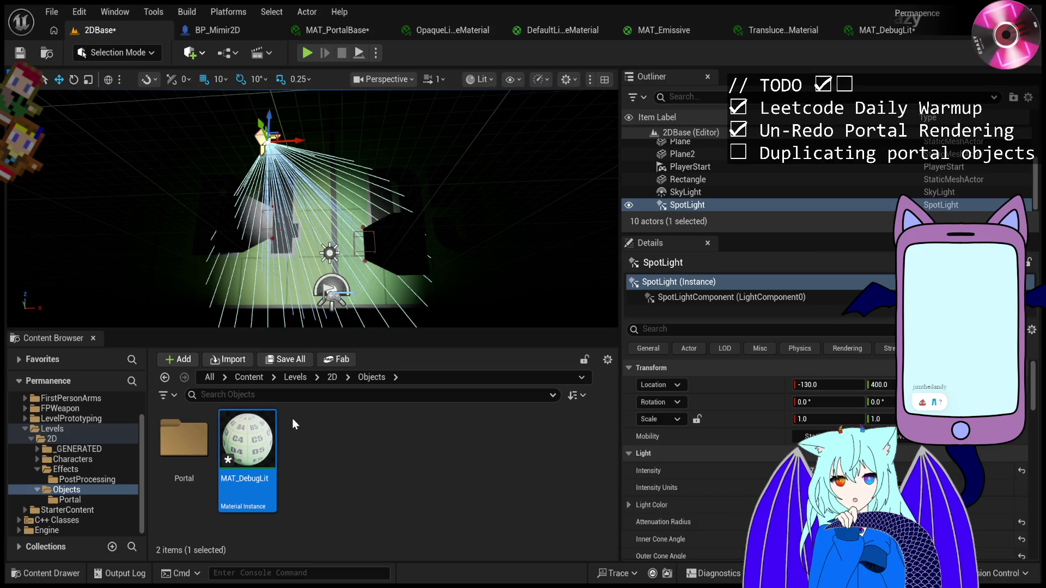
pyautogui.hotkey('ctrl', 'z')
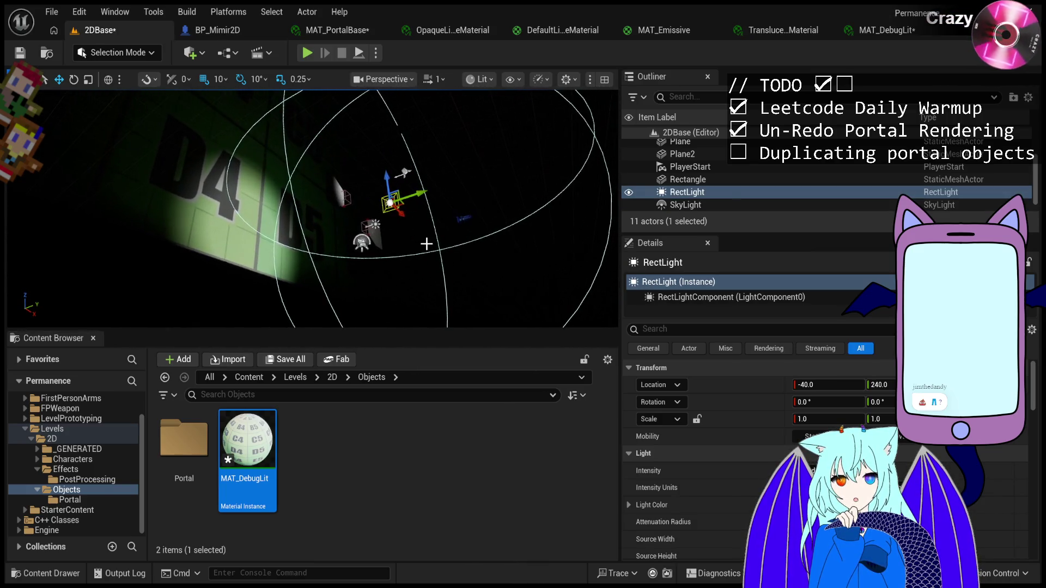
pyautogui.hotkey('ctrl', 'z')
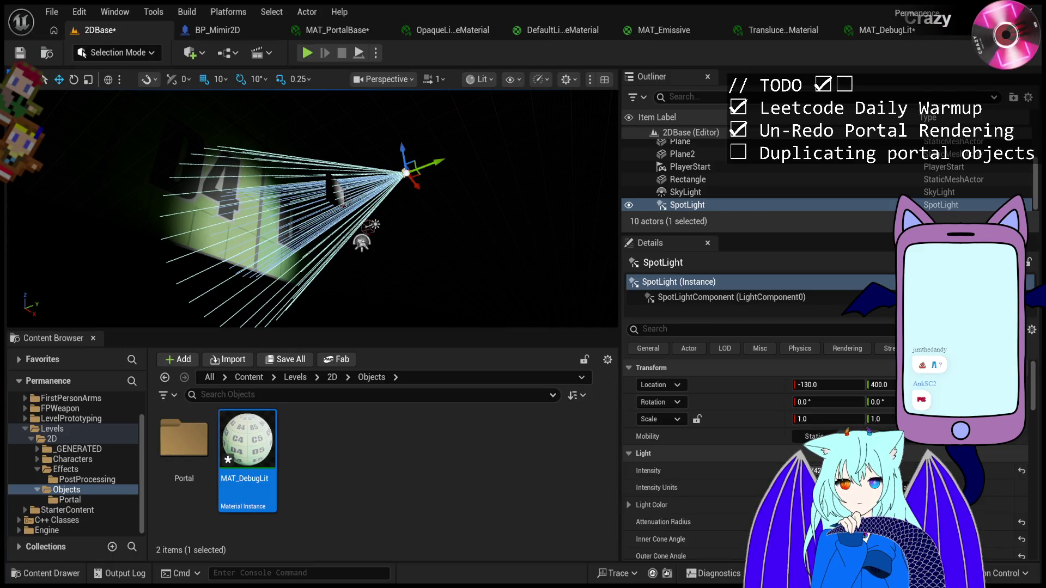
# Restore the deleted RectLight and slide it across the floor near the D4 wall.
pyautogui.moveTo(370, 233); pyautogui.dragTo(381, 175)
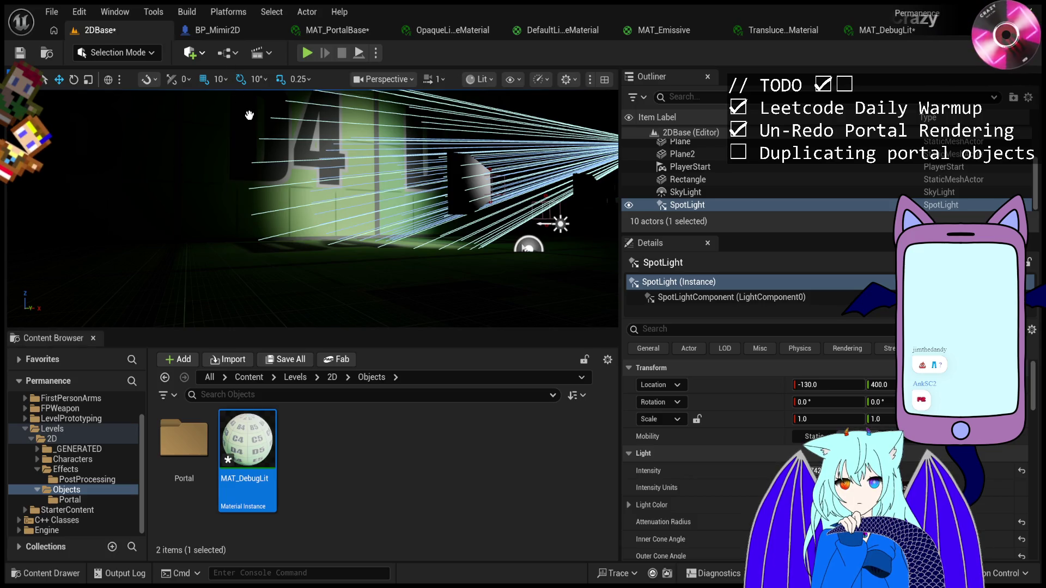
pyautogui.hotkey('ctrl', 'z')
pyautogui.press('f')
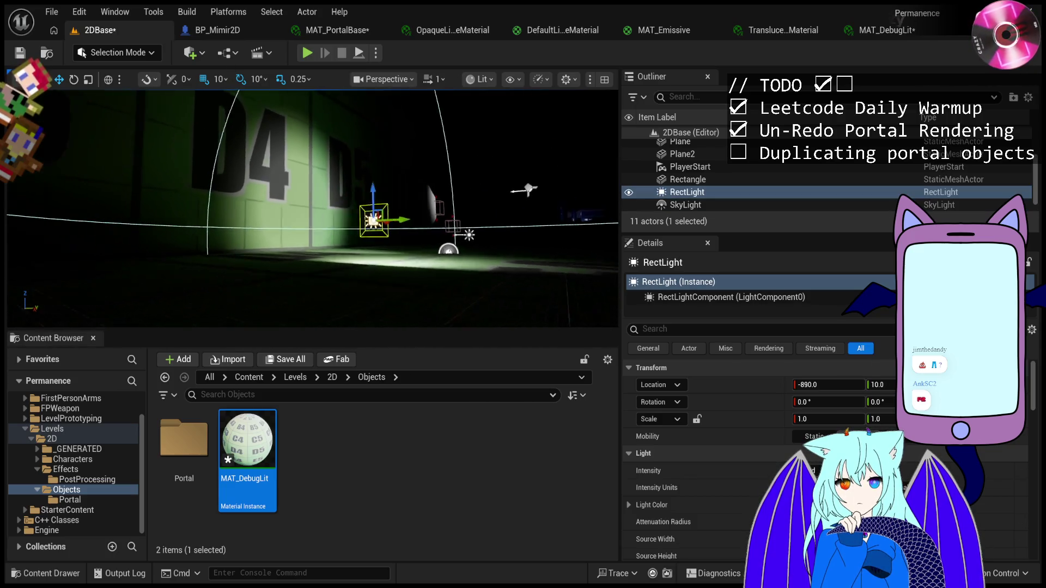
pyautogui.moveTo(410, 220); pyautogui.dragTo(431, 236)
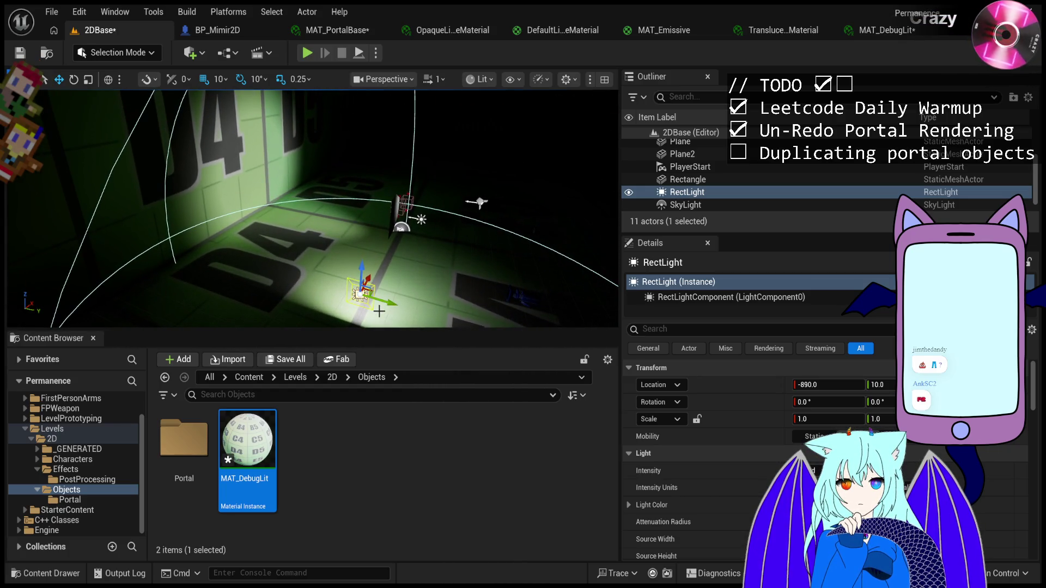
pyautogui.moveTo(386, 302); pyautogui.dragTo(369, 297)
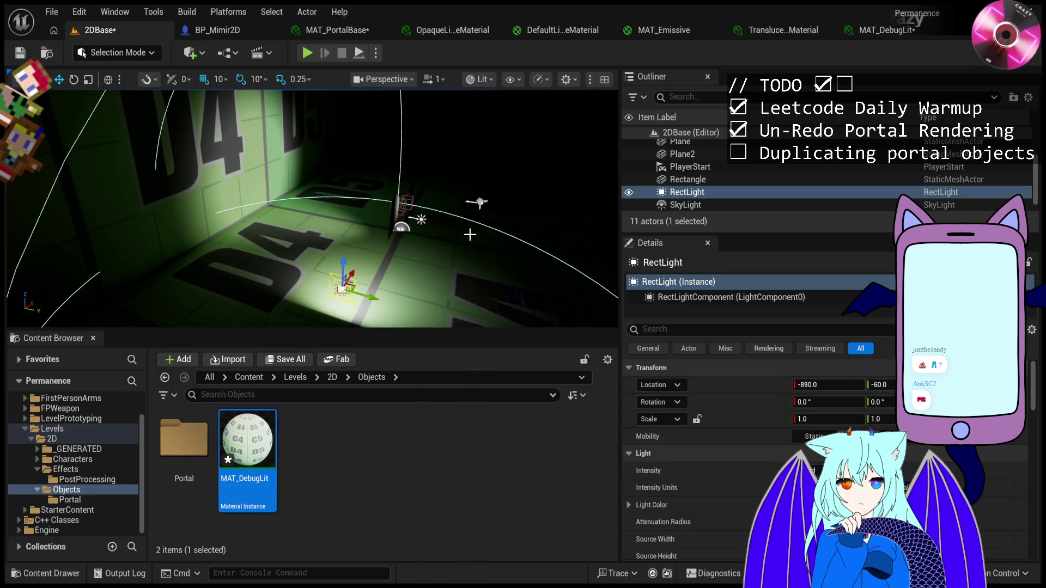
pyautogui.click(466, 243)
pyautogui.hotkey('ctrl', 'z')
pyautogui.hotkey('ctrl', 'z')
pyautogui.hotkey('ctrl', 'z')
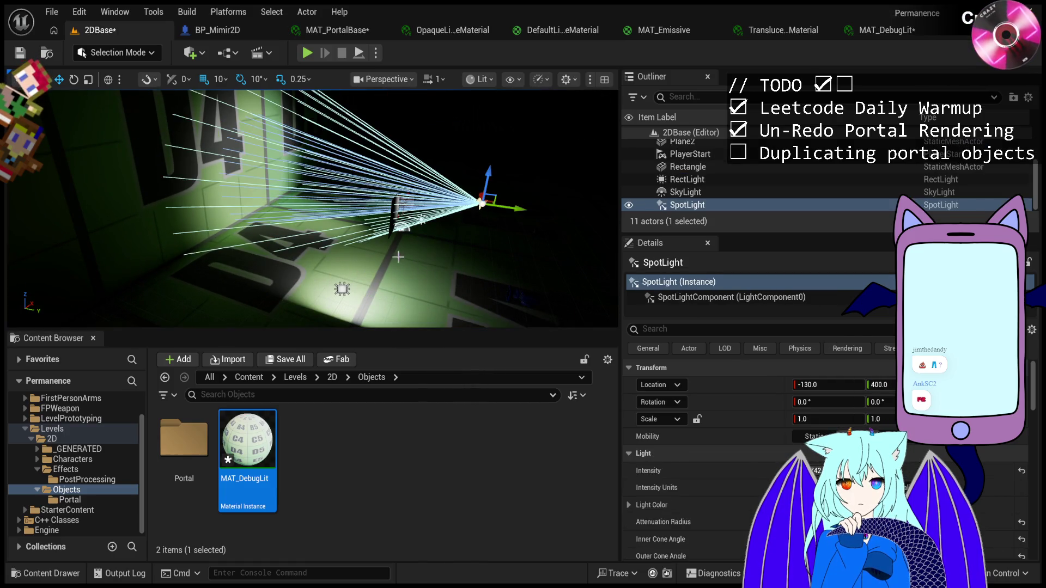
# Shift the RectLight along Y and tilt it by about 23 degrees.
pyautogui.moveTo(310, 207); pyautogui.dragTo(333, 211)
pyautogui.moveTo(392, 305); pyautogui.dragTo(393, 305)
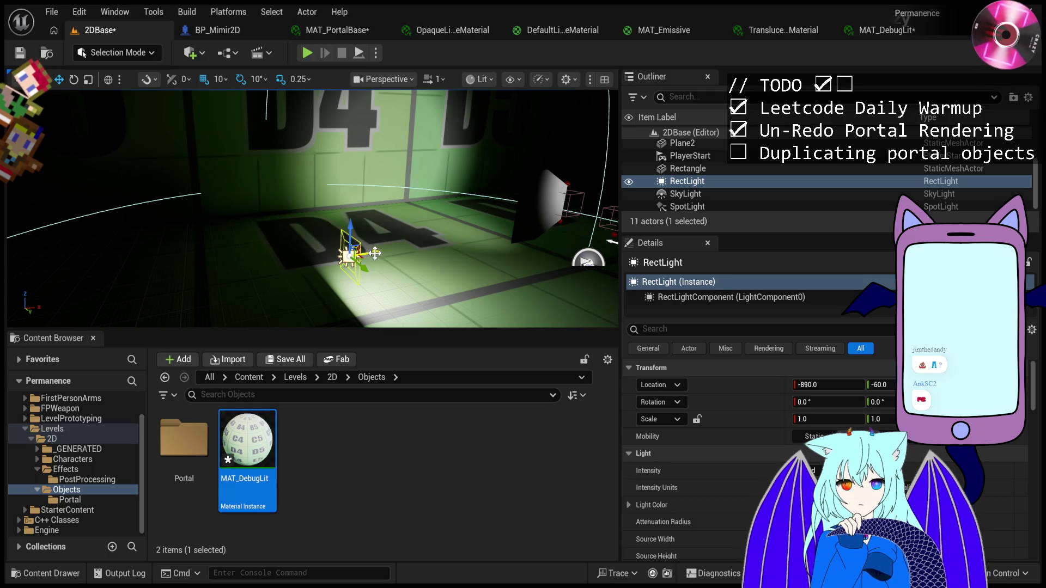
pyautogui.moveTo(880, 385)
pyautogui.mouseDown()
pyautogui.moveTo(868, 384)
pyautogui.moveTo(877, 385)
pyautogui.moveTo(875, 402)
pyautogui.mouseUp()
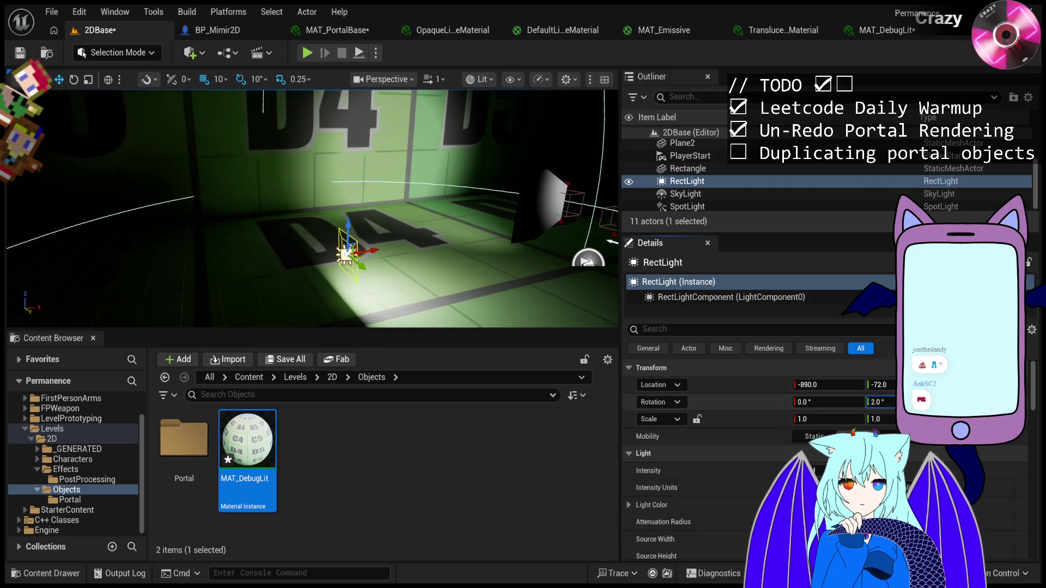
pyautogui.moveTo(1030, 406); pyautogui.dragTo(1016, 406)
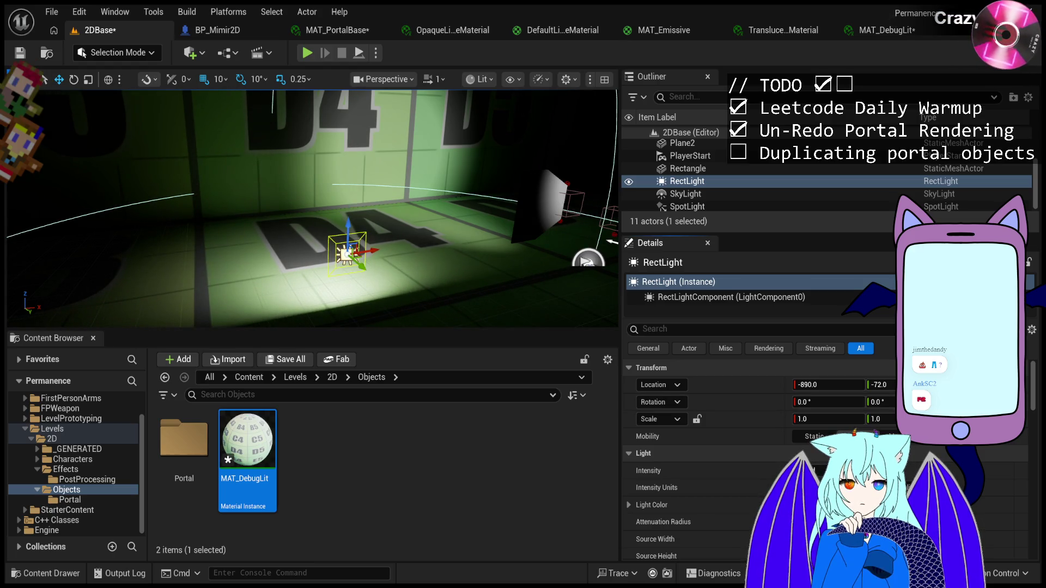
pyautogui.moveTo(1016, 406); pyautogui.dragTo(1020, 409)
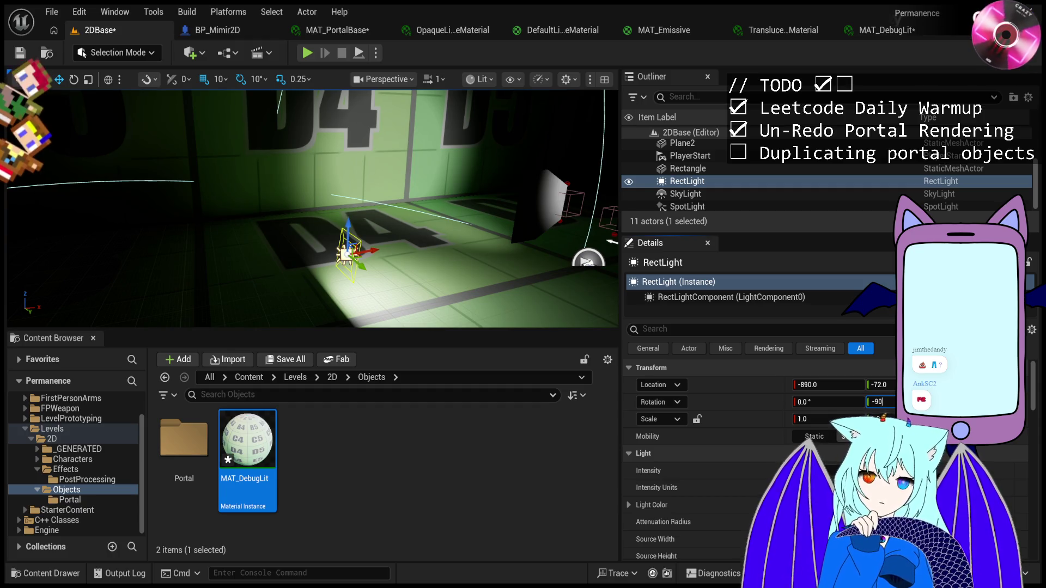
# Apply the RectLight's -90 pitch so it points straight down at the floor.
pyautogui.press('Return')
pyautogui.moveTo(305, 262)
pyautogui.mouseDown()
pyautogui.moveTo(328, 291)
pyautogui.moveTo(360, 288)
pyautogui.moveTo(362, 163)
pyautogui.moveTo(374, 299)
pyautogui.moveTo(362, 315)
pyautogui.moveTo(371, 220)
pyautogui.moveTo(422, 187)
pyautogui.mouseUp()
pyautogui.scroll(-2, 724, 458)
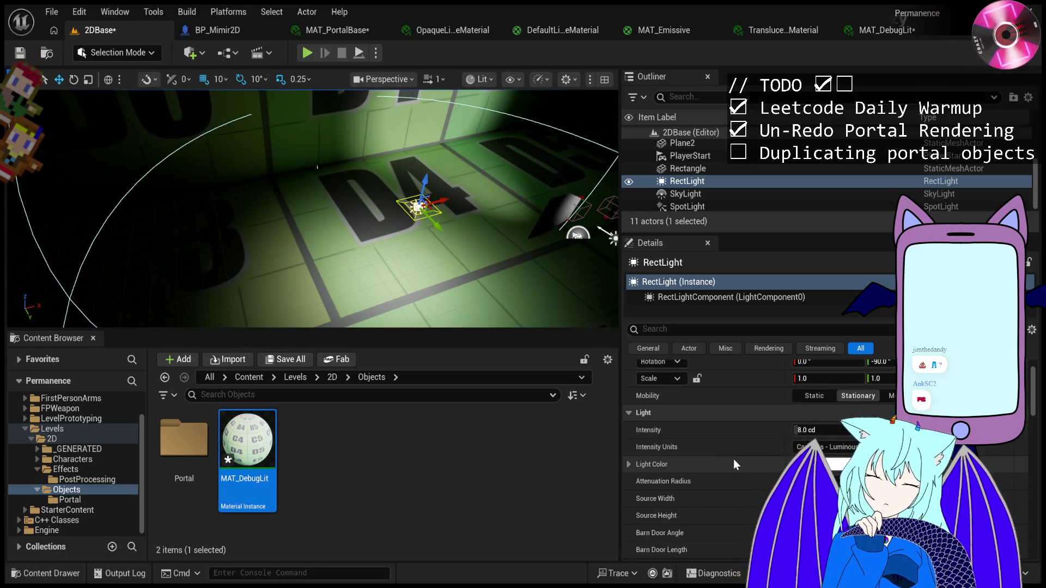
pyautogui.scroll(-1, 734, 459)
# Raise RectLight intensity to about 35 cd, narrow its barn doors, adjust attenuation, and reset Source Width.
pyautogui.moveTo(818, 410)
pyautogui.mouseDown()
pyautogui.moveTo(872, 410)
pyautogui.moveTo(828, 409)
pyautogui.mouseUp()
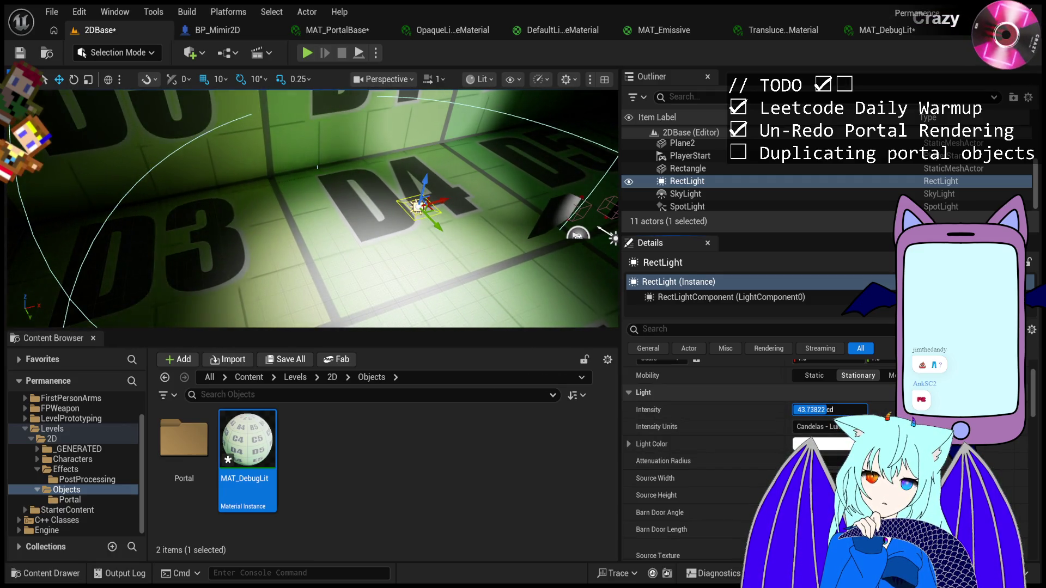
pyautogui.scroll(-1, 757, 458)
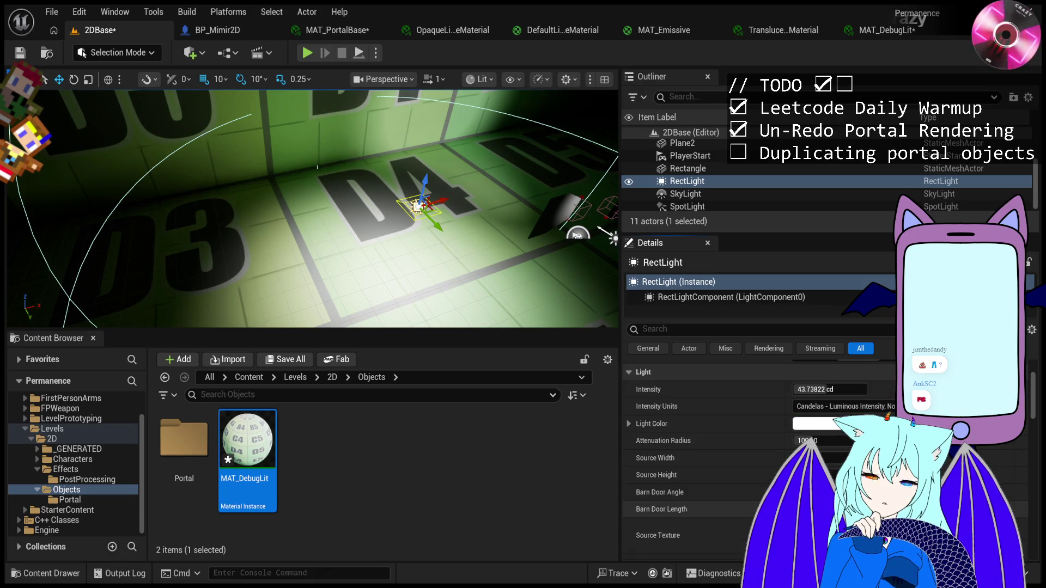
pyautogui.moveTo(817, 492); pyautogui.dragTo(790, 492)
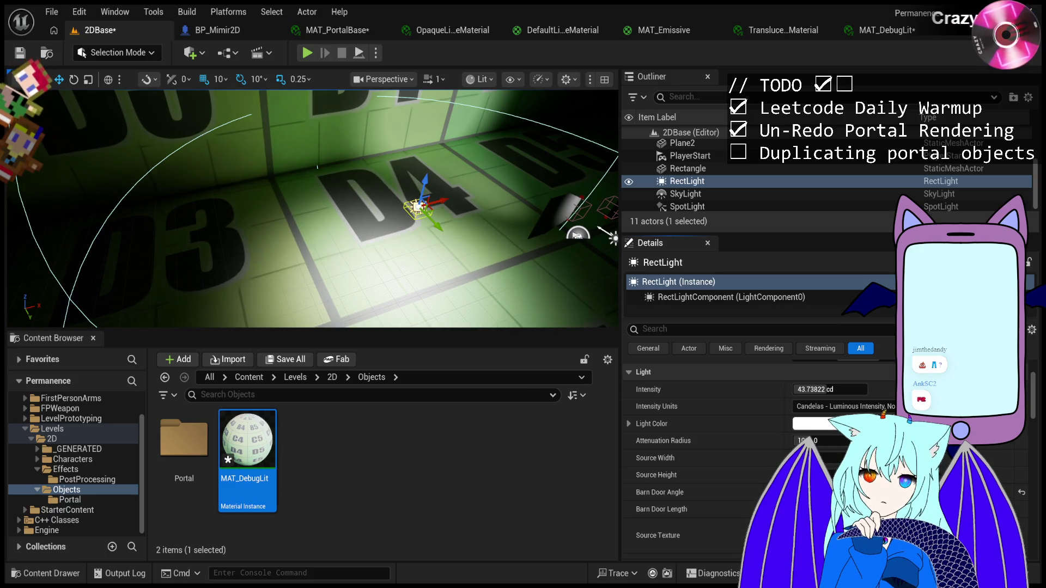
pyautogui.moveTo(817, 389)
pyautogui.mouseDown()
pyautogui.moveTo(850, 389)
pyautogui.moveTo(828, 389)
pyautogui.mouseUp()
pyautogui.moveTo(426, 184)
pyautogui.mouseDown()
pyautogui.moveTo(417, 121)
pyautogui.moveTo(431, 223)
pyautogui.moveTo(422, 207)
pyautogui.moveTo(419, 246)
pyautogui.moveTo(431, 157)
pyautogui.moveTo(430, 204)
pyautogui.moveTo(432, 163)
pyautogui.moveTo(424, 187)
pyautogui.mouseUp()
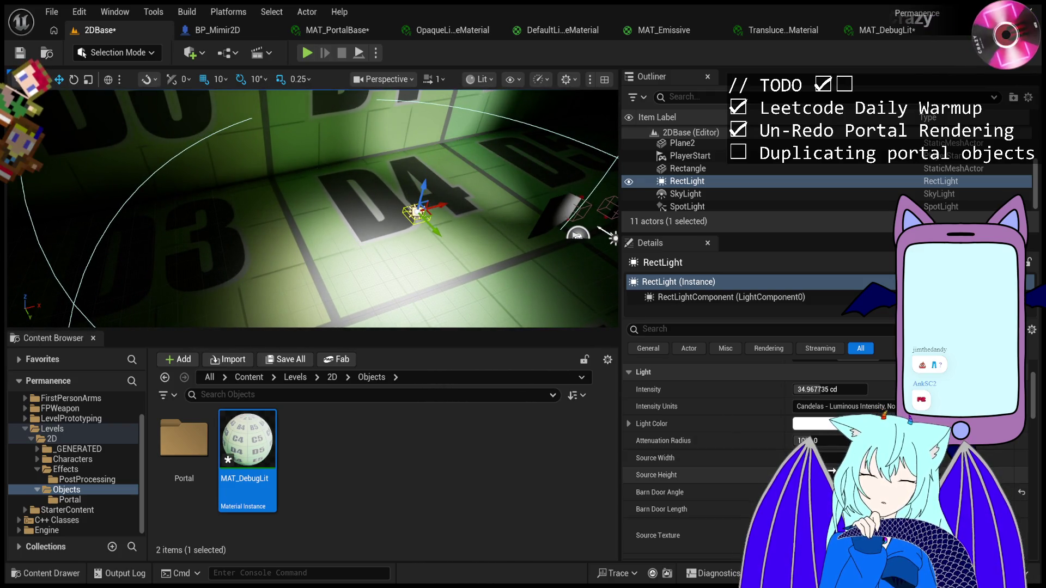
pyautogui.moveTo(806, 441)
pyautogui.mouseDown()
pyautogui.moveTo(793, 441)
pyautogui.moveTo(820, 441)
pyautogui.moveTo(834, 458)
pyautogui.moveTo(815, 458)
pyautogui.mouseUp()
pyautogui.click(1022, 458)
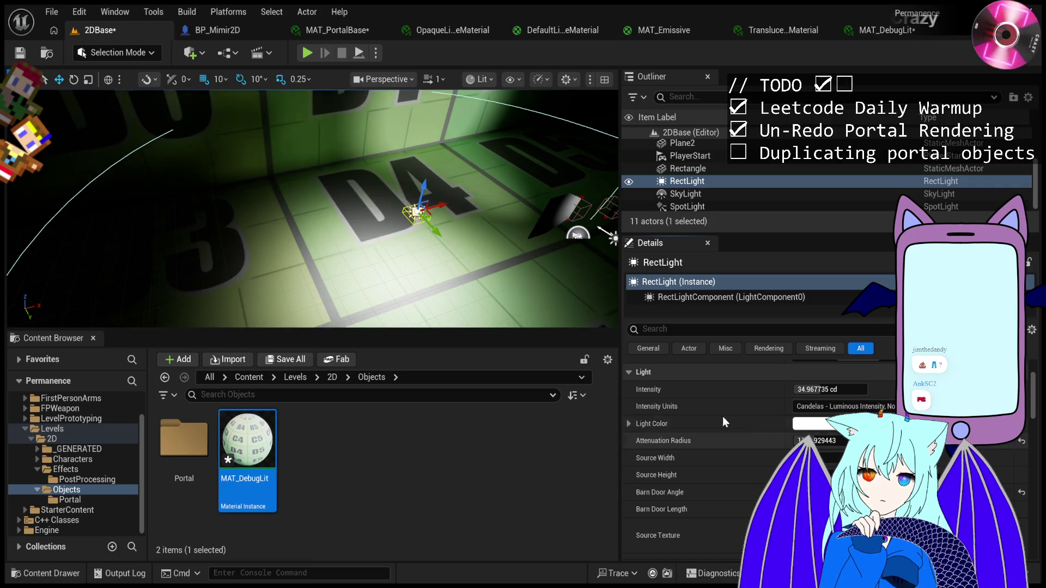
pyautogui.moveTo(592, 244)
pyautogui.mouseDown()
pyautogui.moveTo(583, 261)
pyautogui.moveTo(591, 244)
pyautogui.mouseUp()
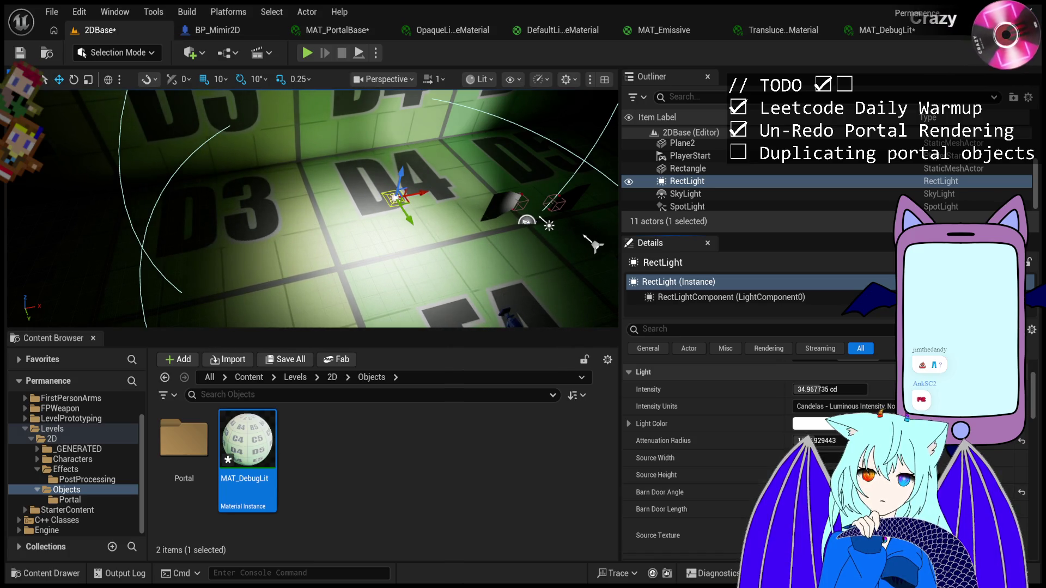
# Raise the RectLight, tighten its barn doors, cut attenuation to ~754, and enlarge its source to height 500.
pyautogui.moveTo(401, 172)
pyautogui.mouseDown()
pyautogui.moveTo(398, 185)
pyautogui.moveTo(414, 138)
pyautogui.moveTo(383, 239)
pyautogui.moveTo(386, 228)
pyautogui.mouseUp()
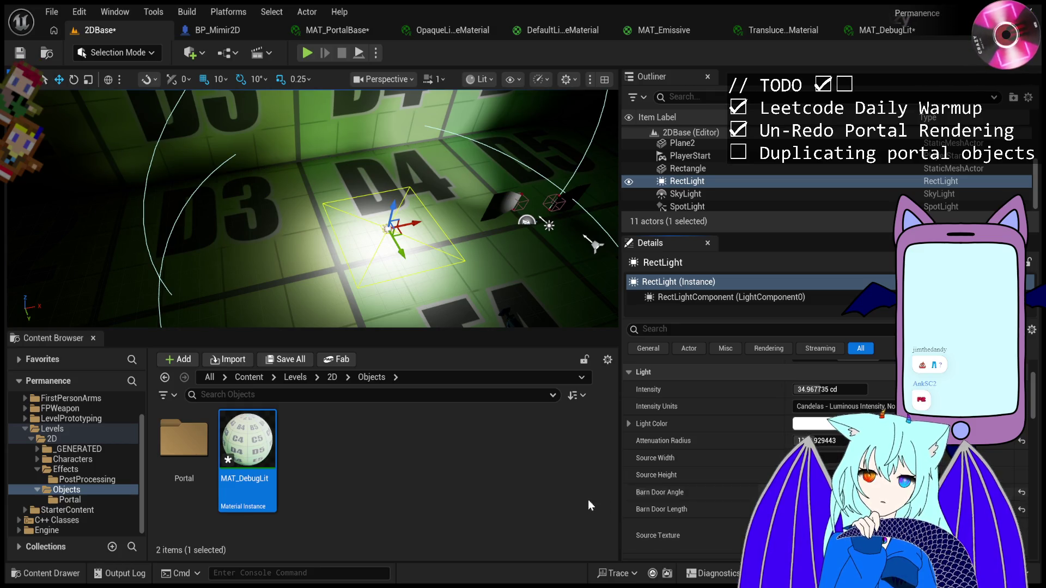
pyautogui.moveTo(817, 492); pyautogui.dragTo(784, 493)
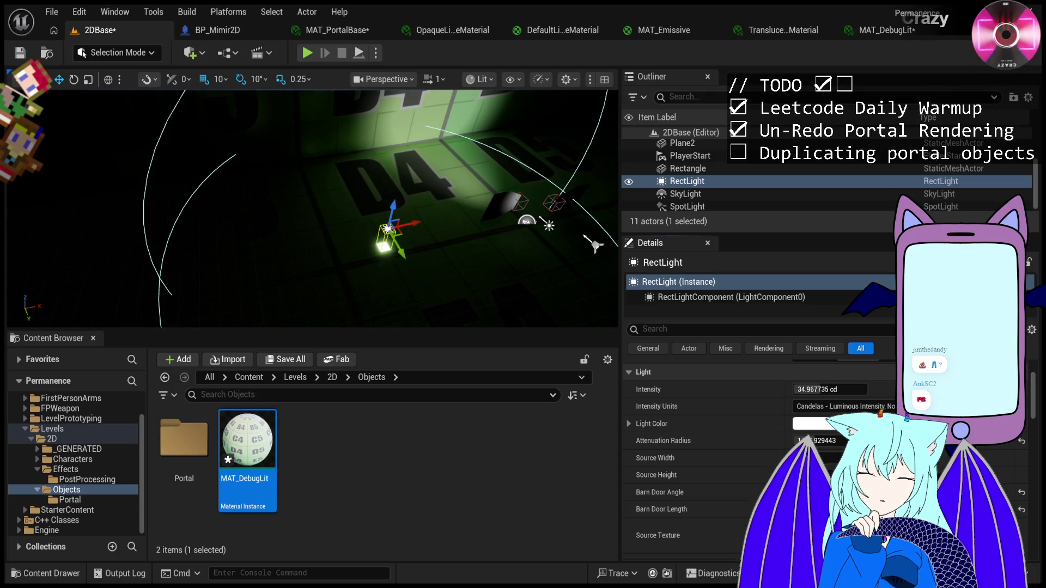
pyautogui.moveTo(818, 441); pyautogui.dragTo(806, 441)
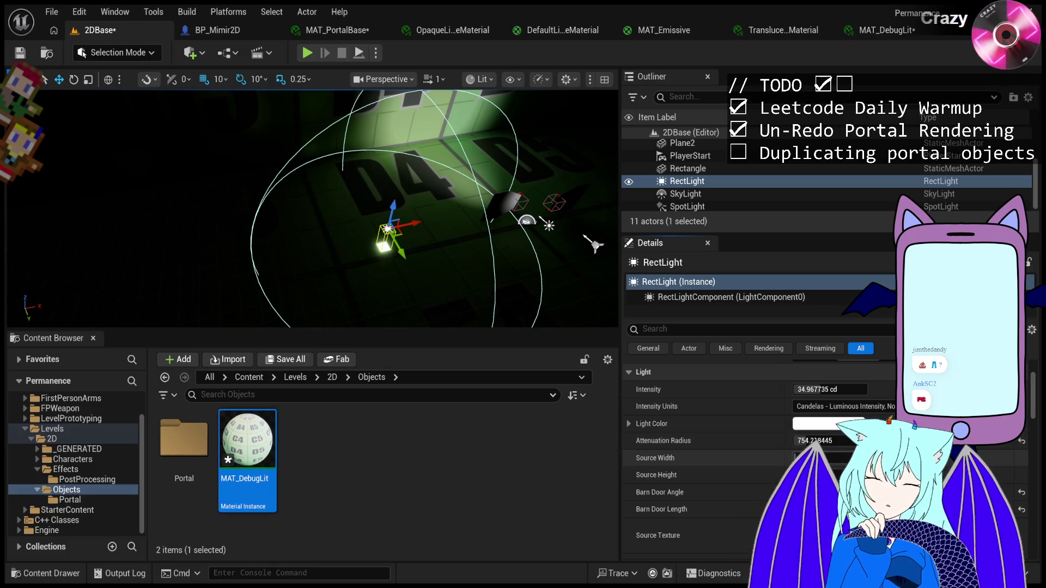
pyautogui.moveTo(818, 458); pyautogui.dragTo(829, 457)
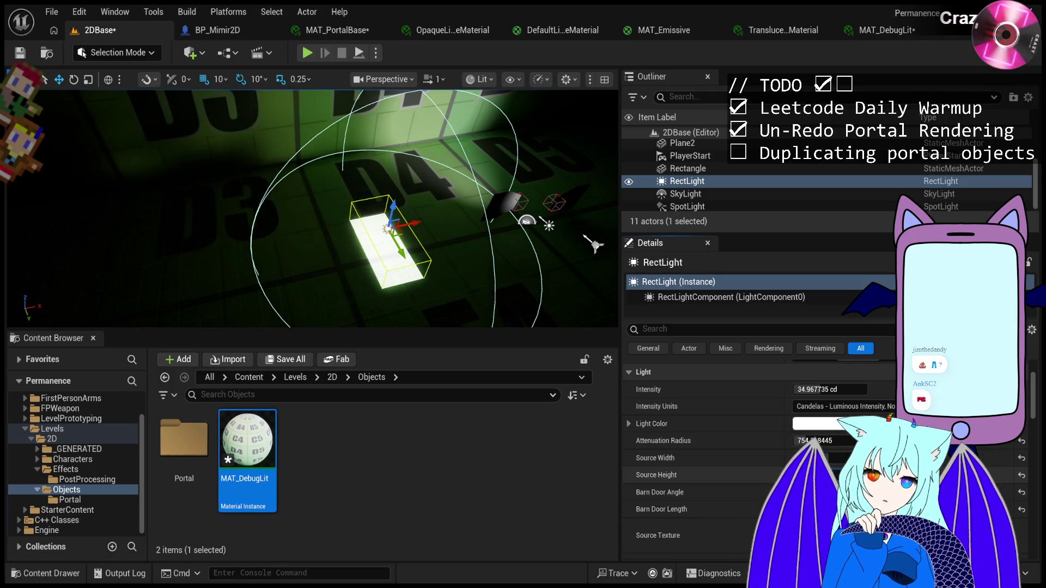
pyautogui.moveTo(820, 475); pyautogui.dragTo(825, 475)
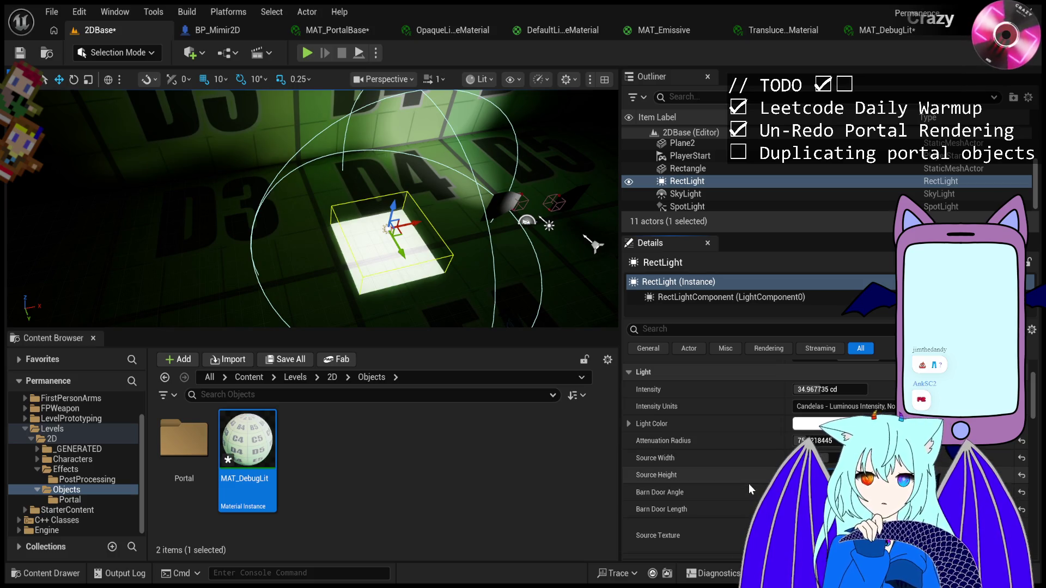
pyautogui.scroll(-5, 713, 468)
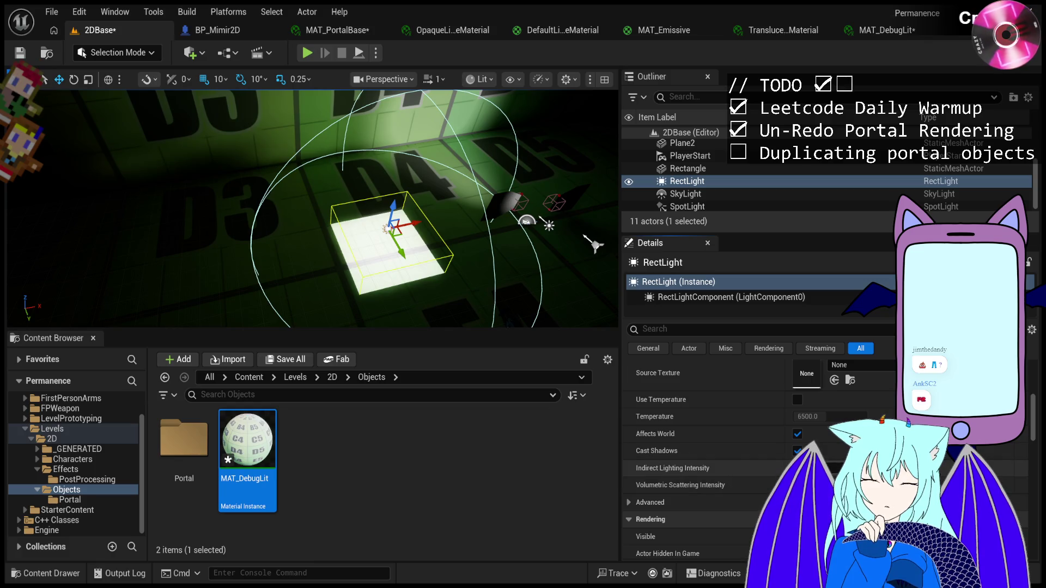
# Lower the RectLight's attenuation radius to about 733 and enlarge its source rectangle toward 500 × 500.
pyautogui.scroll(-5, 742, 485)
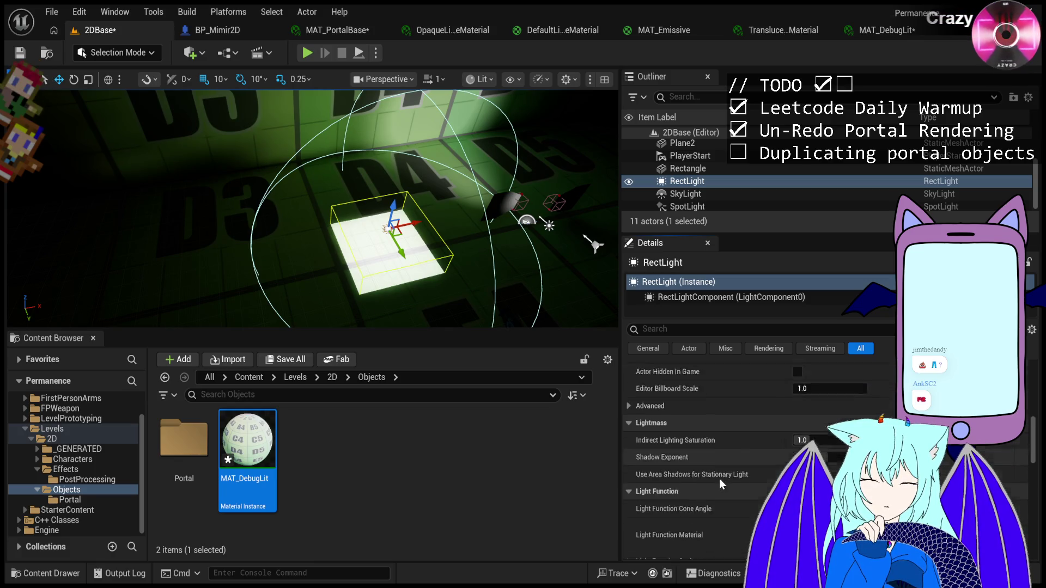
pyautogui.scroll(8, 719, 478)
pyautogui.scroll(1, 733, 473)
pyautogui.moveTo(824, 427)
pyautogui.mouseDown()
pyautogui.moveTo(790, 428)
pyautogui.moveTo(817, 428)
pyautogui.mouseUp()
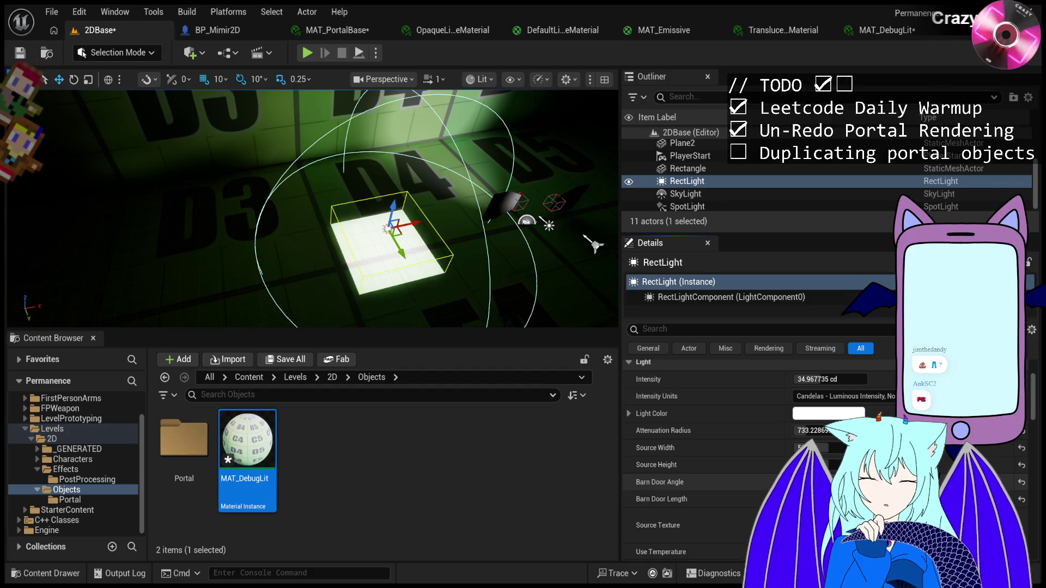
pyautogui.moveTo(812, 448)
pyautogui.mouseDown()
pyautogui.moveTo(850, 448)
pyautogui.moveTo(817, 448)
pyautogui.mouseUp()
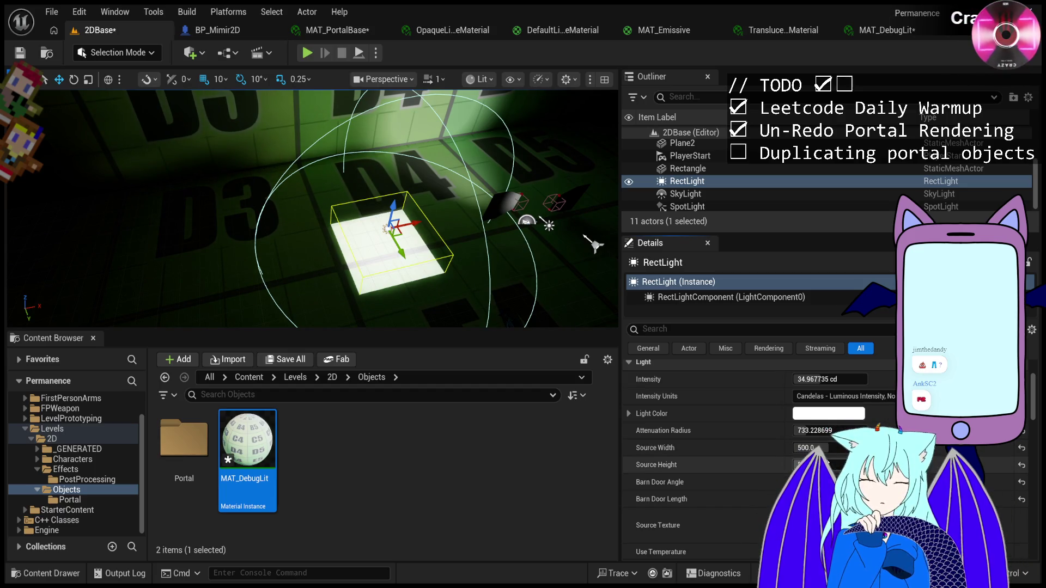
pyautogui.scroll(-3, 776, 473)
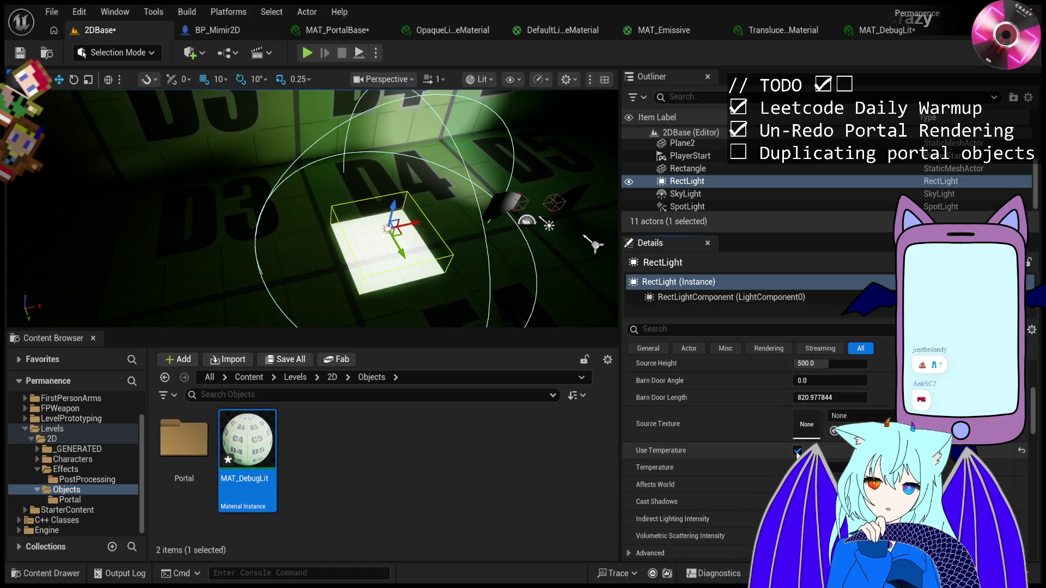
# Toggle the RectLight's Cast Shadows option and look through its remaining light properties.
pyautogui.click(797, 502)
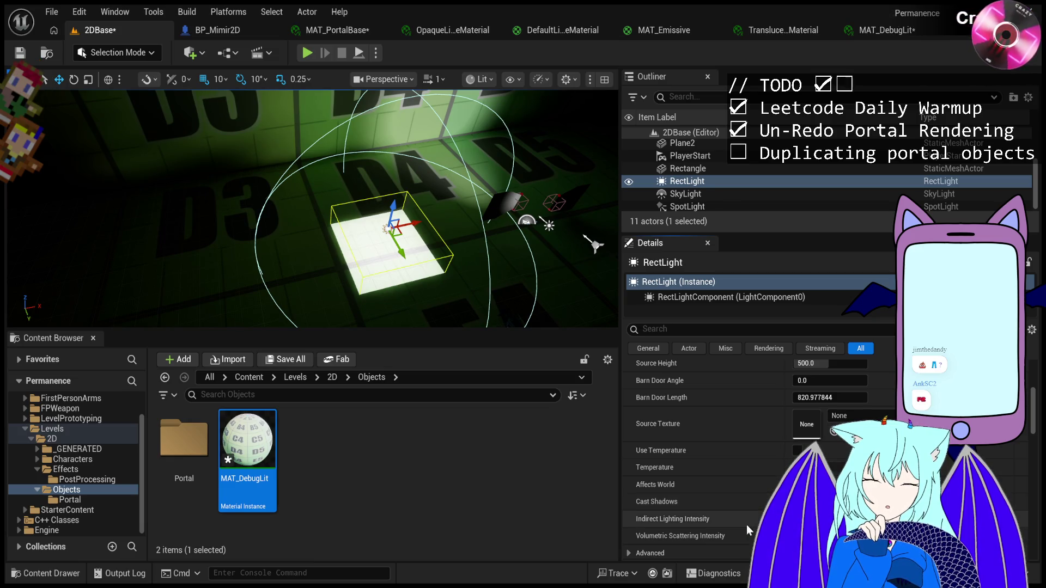
pyautogui.scroll(-5, 750, 525)
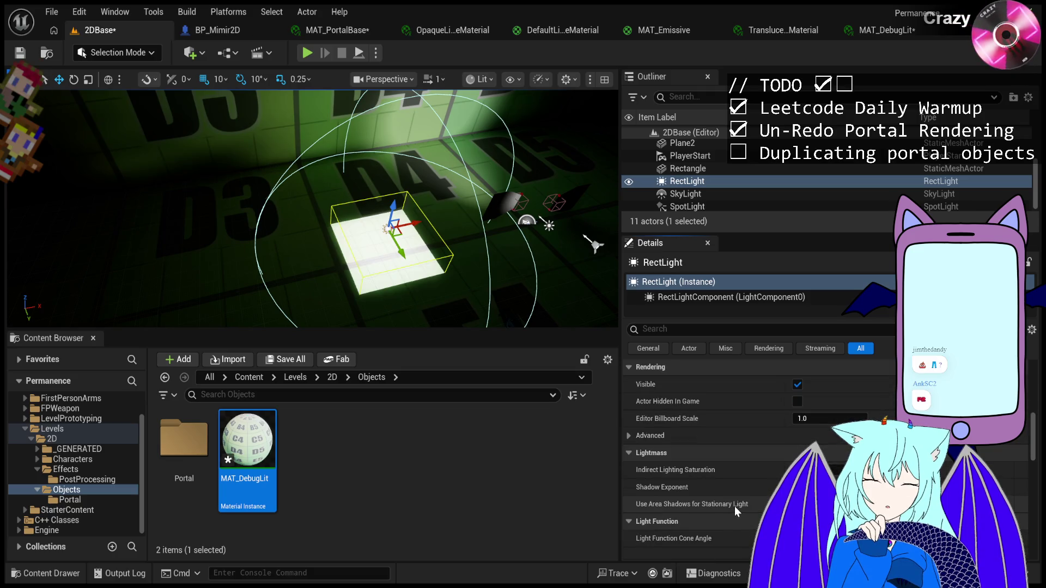
pyautogui.scroll(-2, 734, 506)
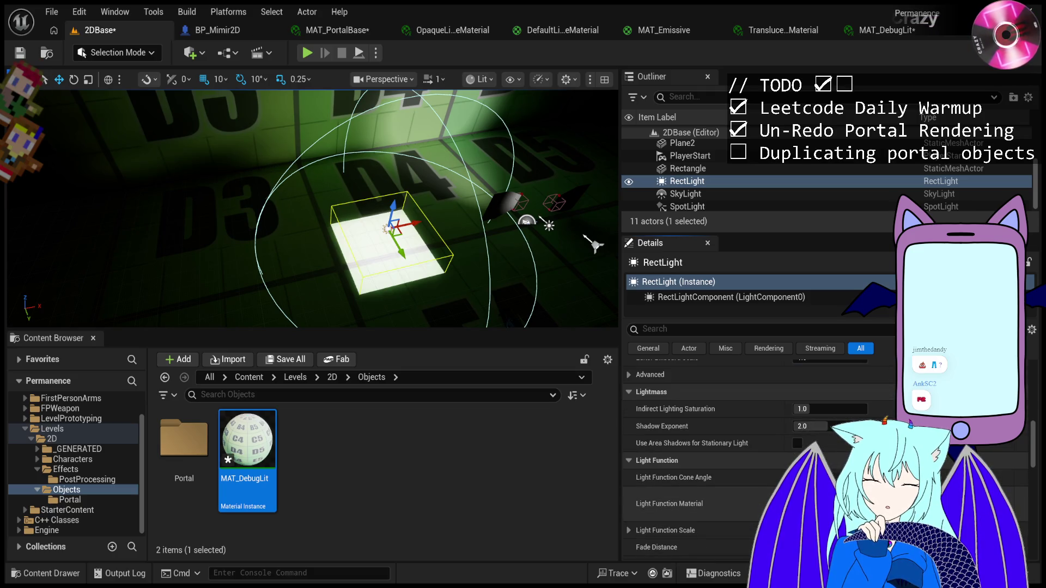
pyautogui.scroll(-1, 757, 463)
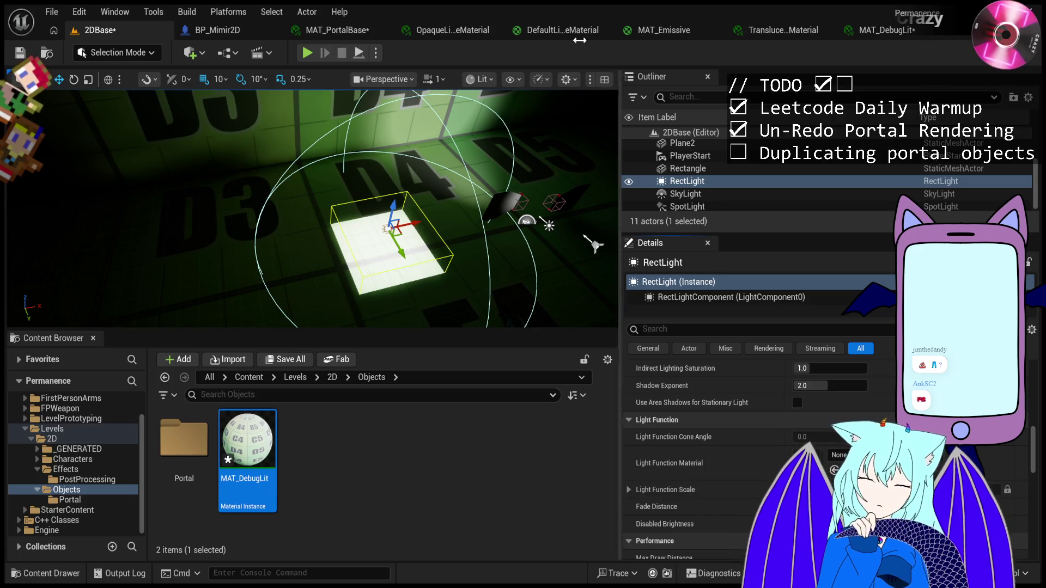
pyautogui.scroll(-8, 763, 473)
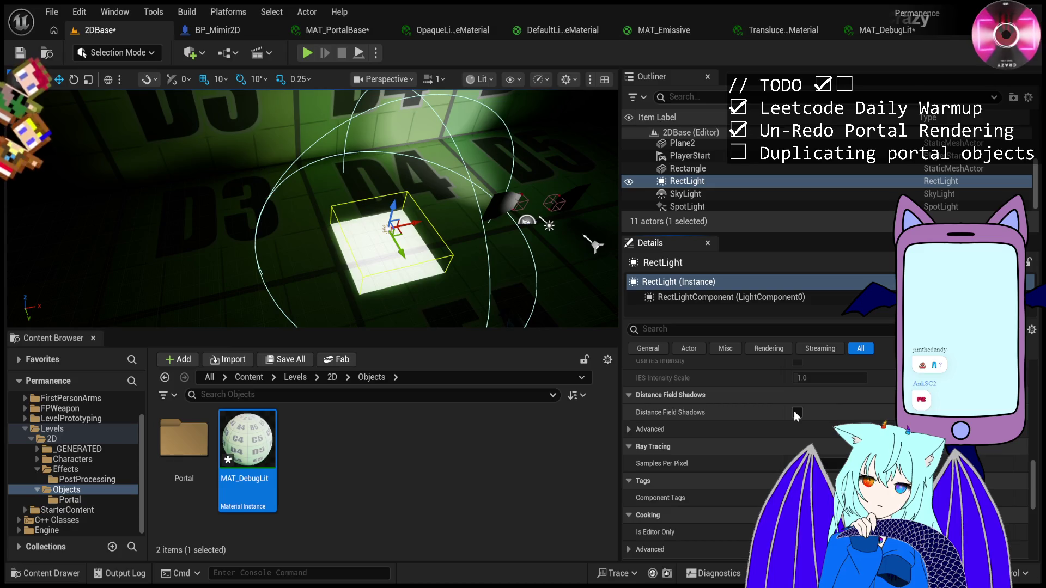
pyautogui.scroll(-10, 738, 489)
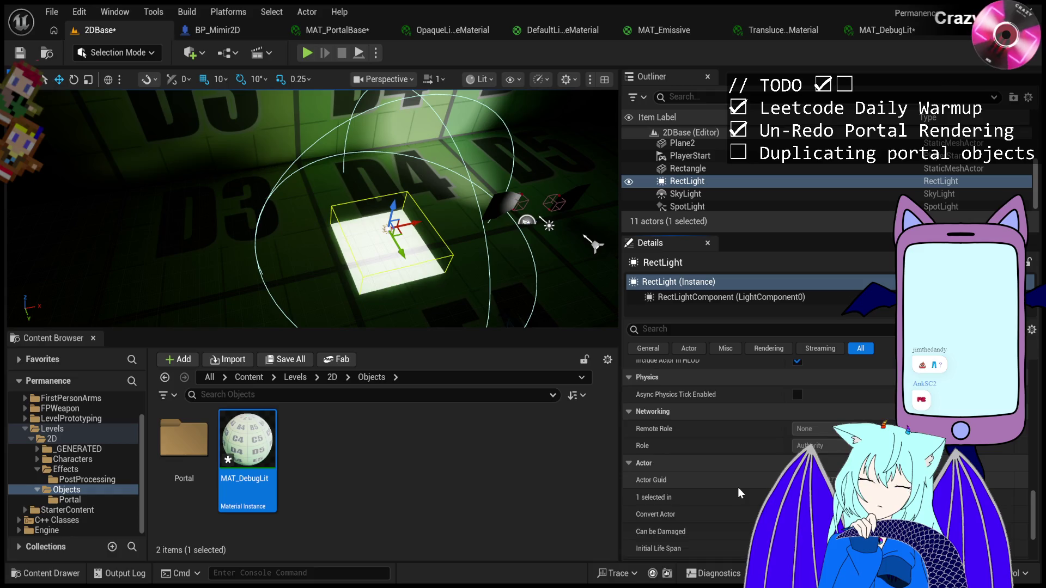
pyautogui.scroll(-3, 738, 487)
pyautogui.scroll(12, 738, 487)
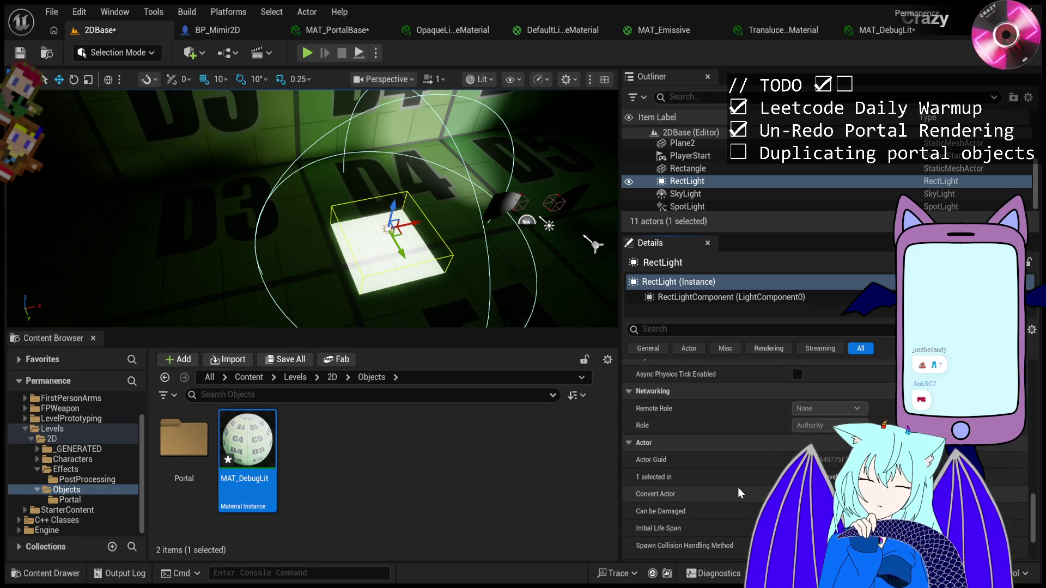
pyautogui.scroll(-2, 740, 489)
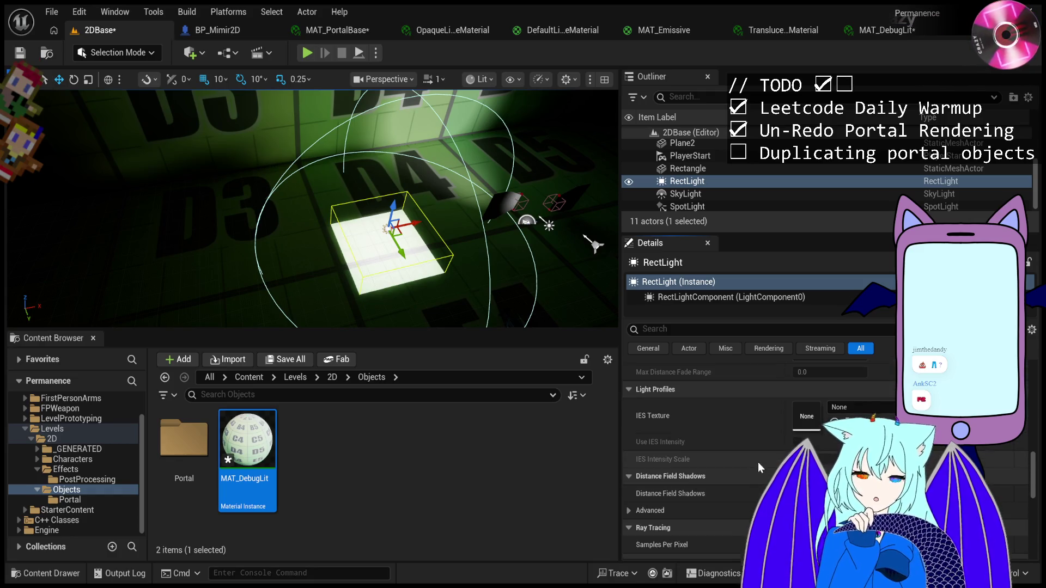
pyautogui.scroll(6, 757, 505)
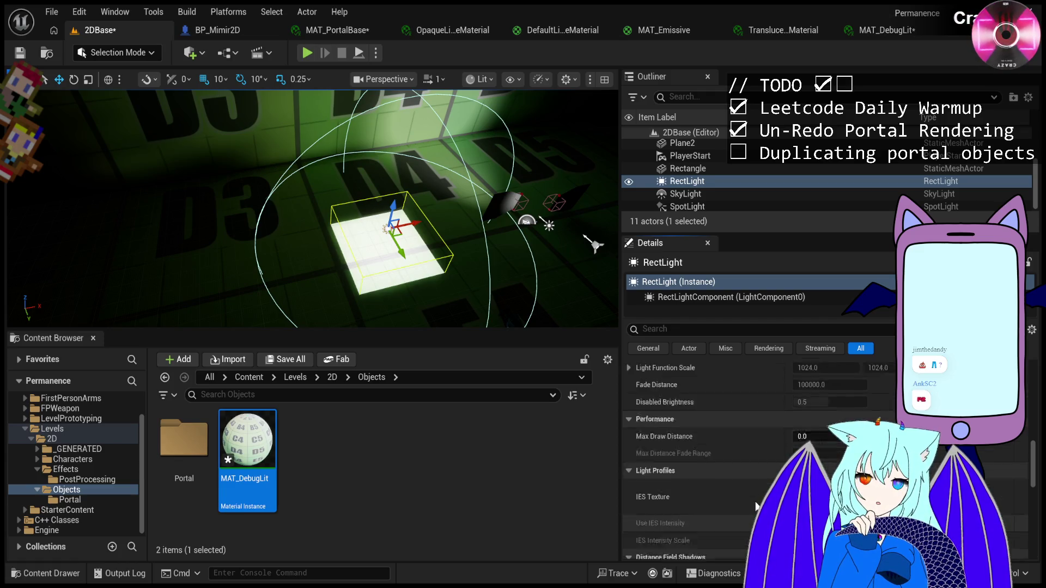
pyautogui.scroll(5, 757, 505)
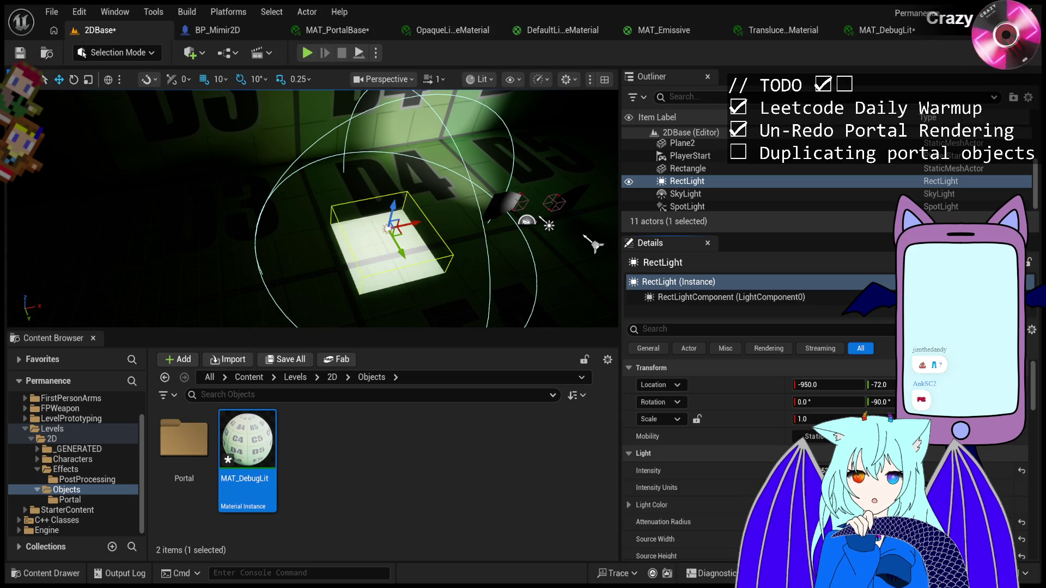
pyautogui.scroll(-3, 746, 494)
pyautogui.scroll(-4, 746, 495)
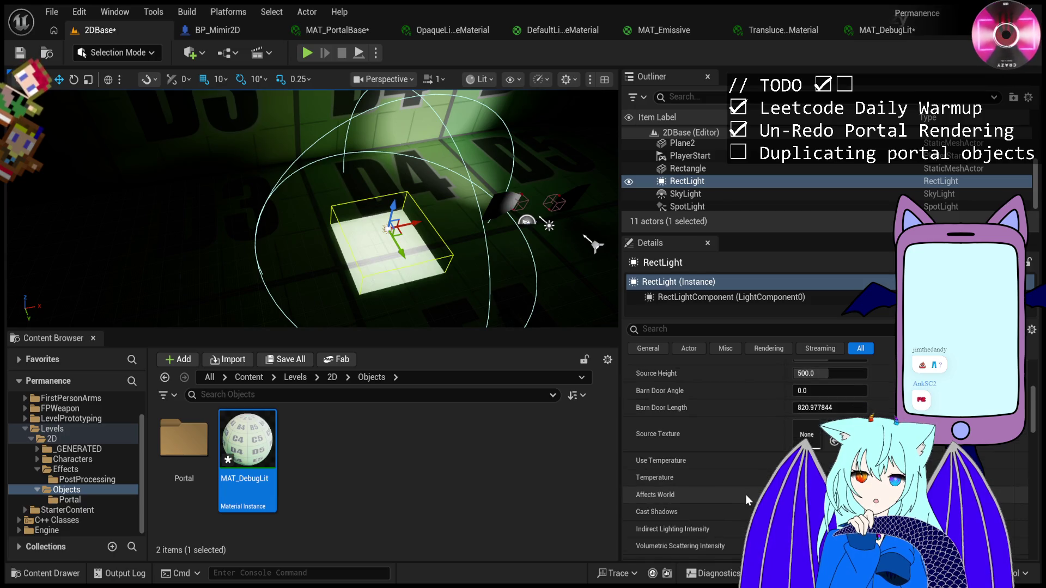
pyautogui.scroll(-3, 746, 494)
pyautogui.scroll(-3, 746, 495)
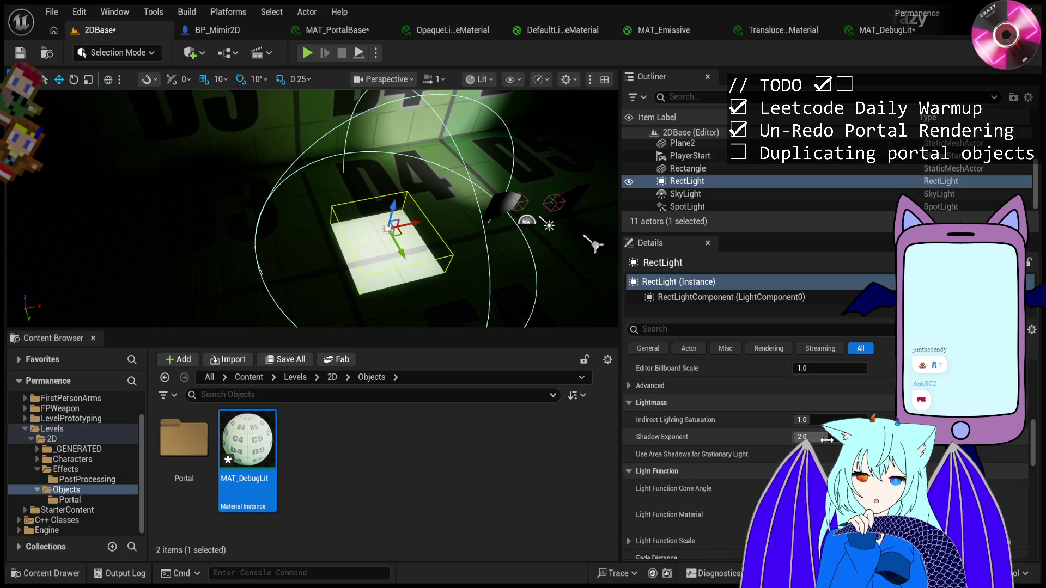
pyautogui.scroll(-2, 721, 515)
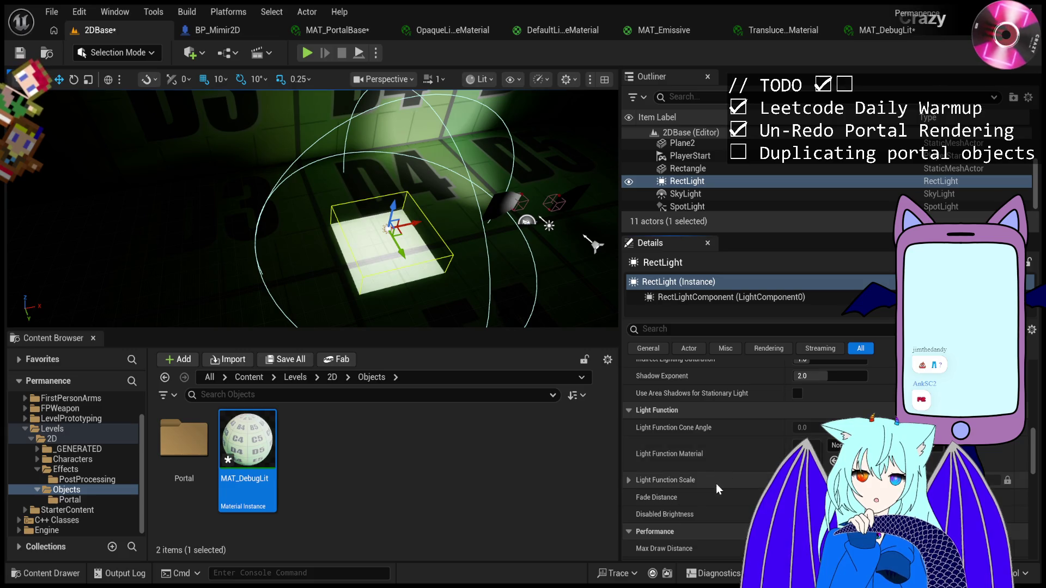
pyautogui.click(629, 480)
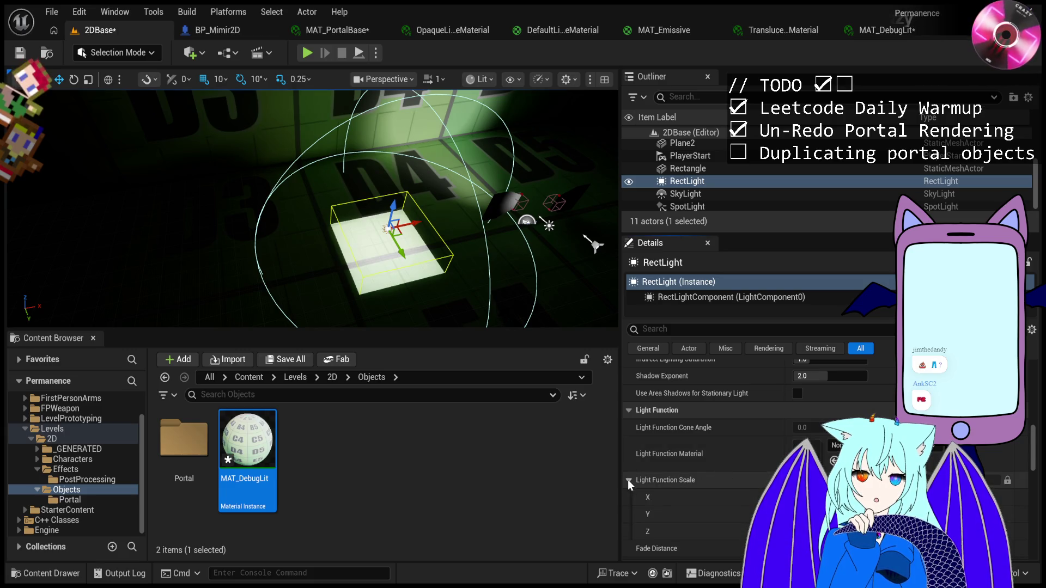
pyautogui.scroll(-3, 627, 479)
pyautogui.scroll(-2, 639, 493)
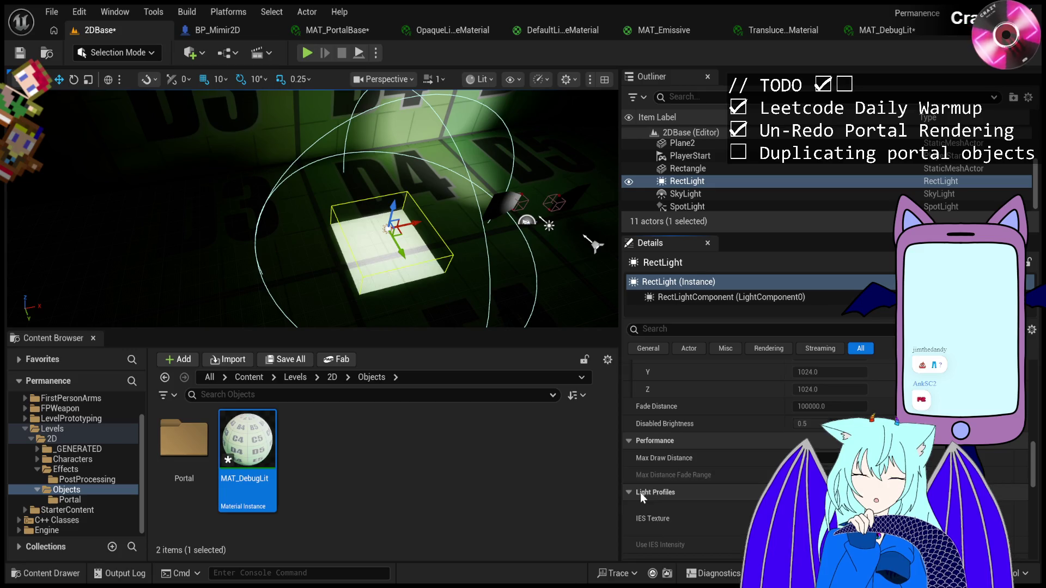
pyautogui.scroll(-4, 671, 410)
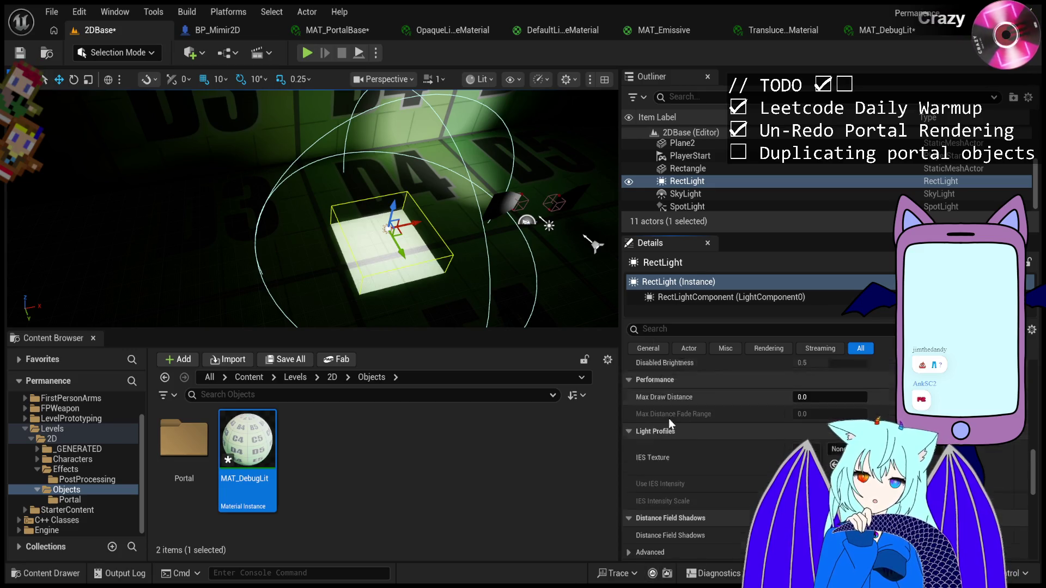
pyautogui.scroll(-10, 663, 490)
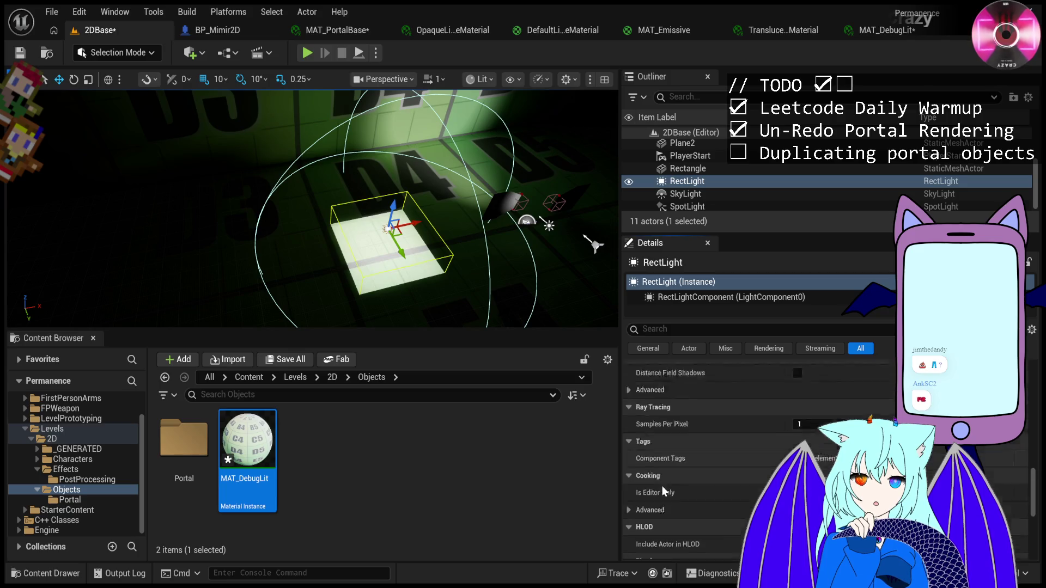
pyautogui.scroll(-3, 662, 486)
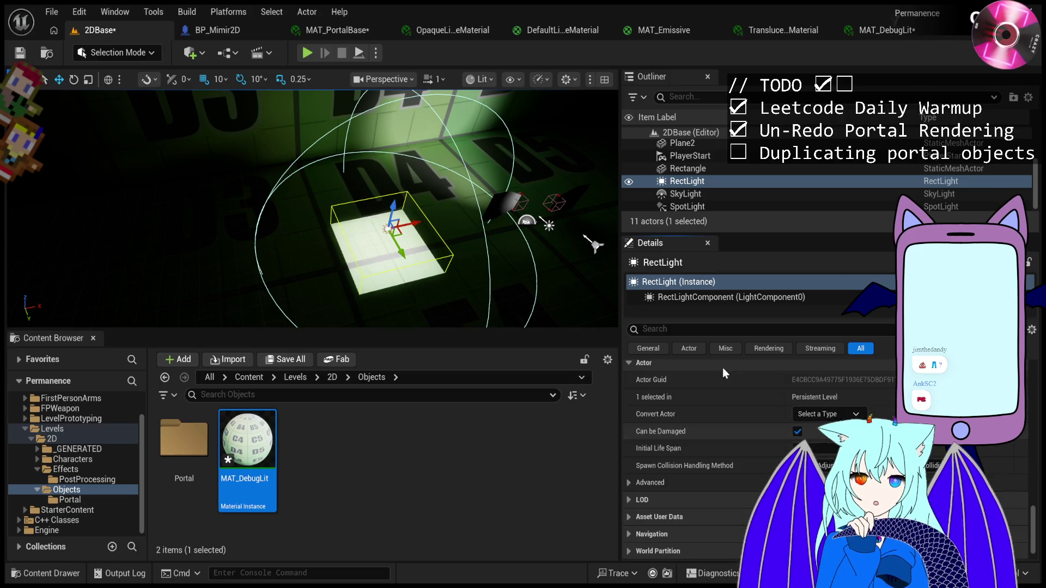
pyautogui.click(764, 172)
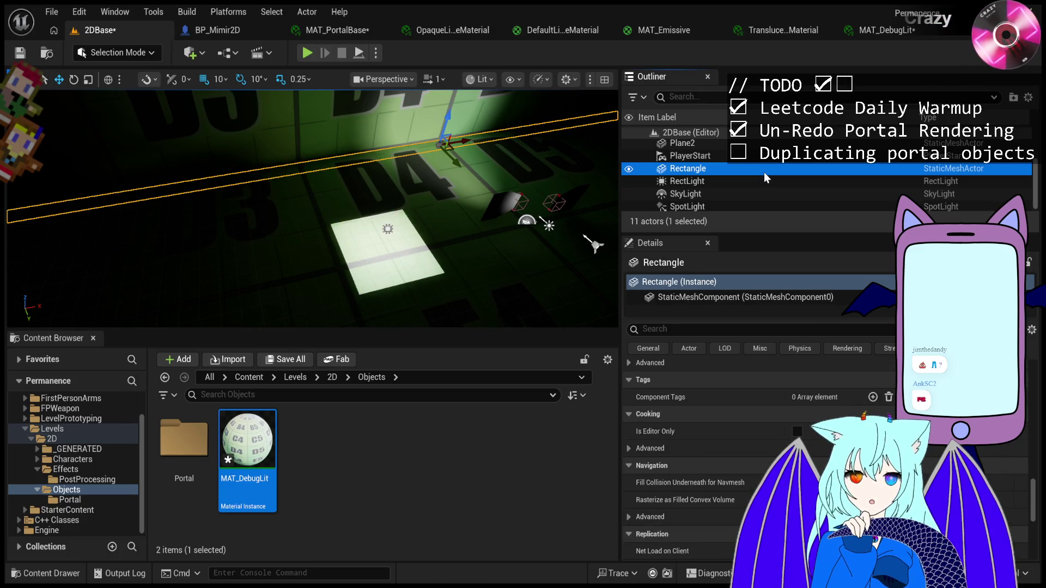
# Delete the RectLight from 2DBase, leaving 10 actors, and launch a Play-in-Editor session.
pyautogui.click(710, 184)
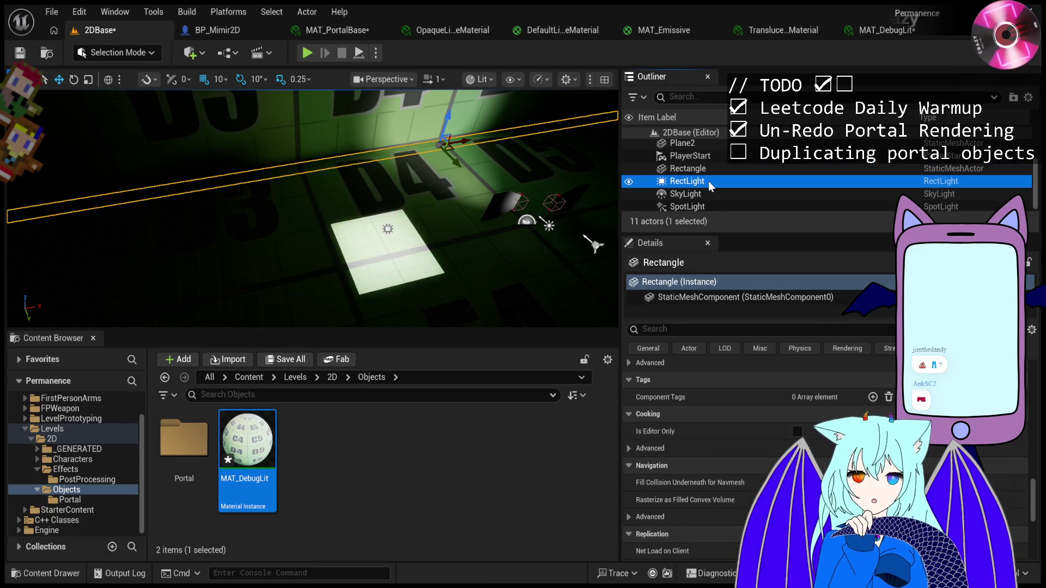
pyautogui.press('Delete')
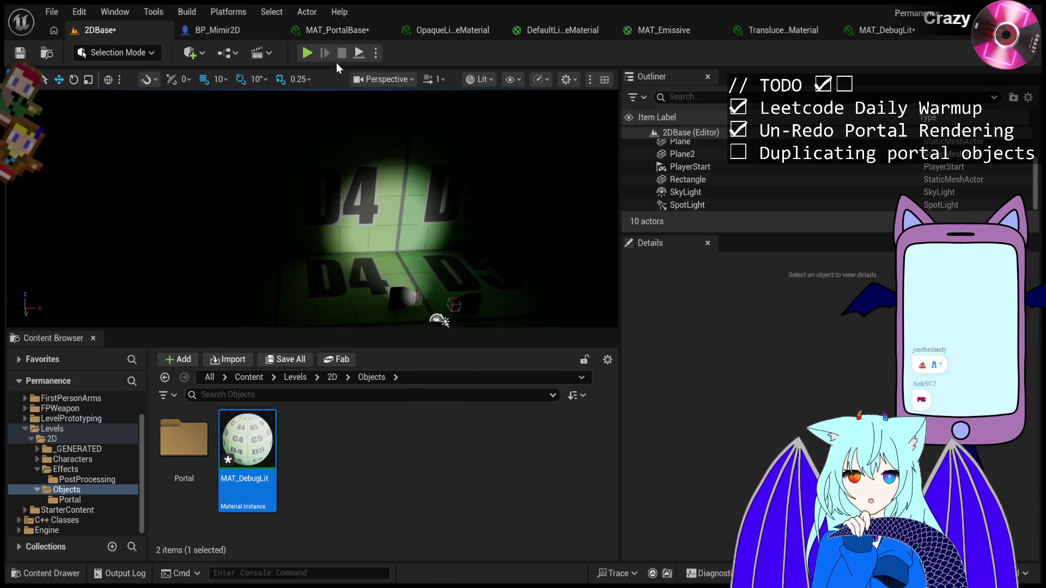
pyautogui.click(307, 53)
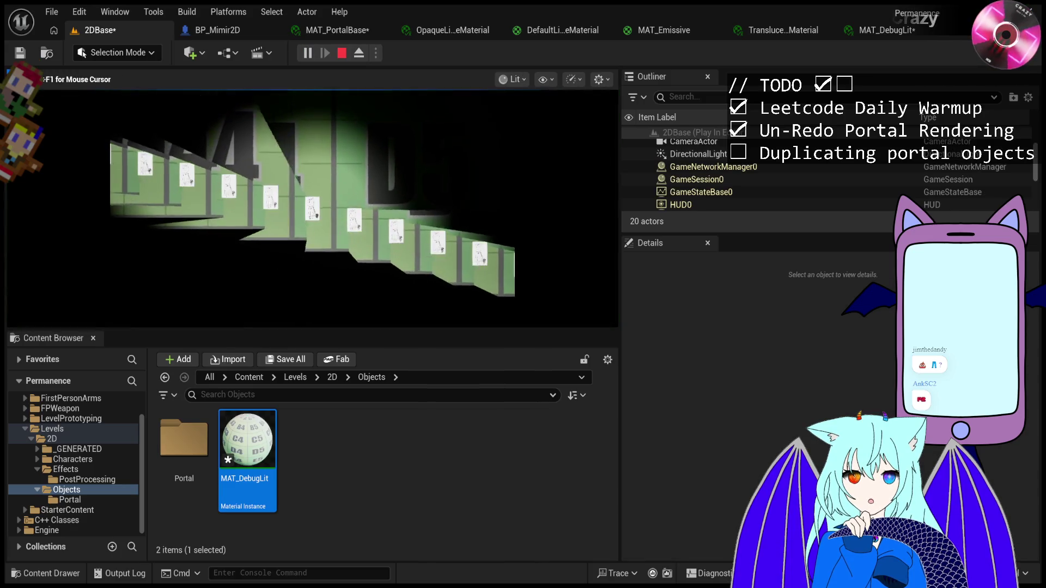
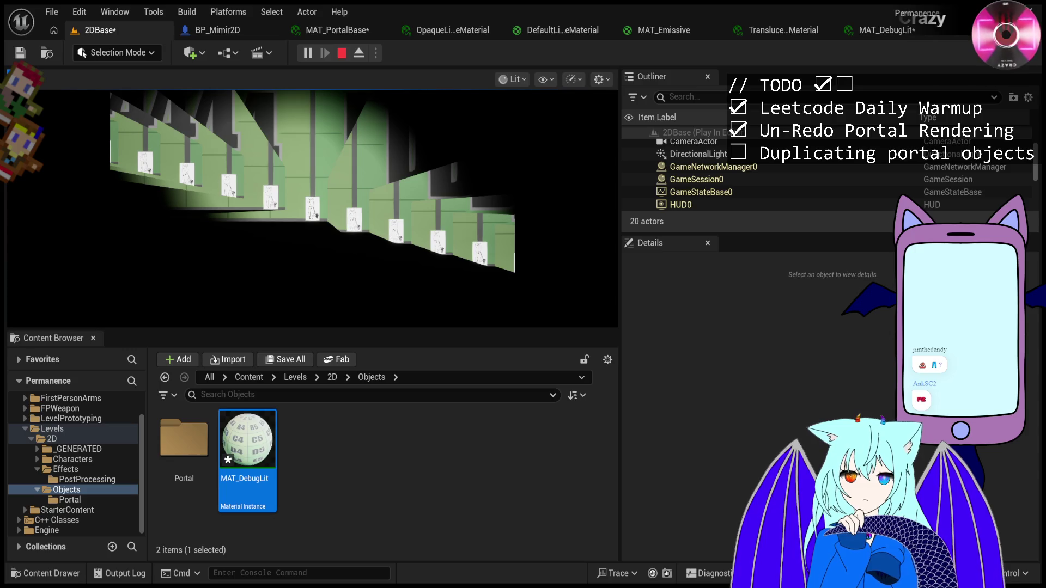
# Restart the 2DBase play session, look around, then end it with Esc.
pyautogui.click(310, 207)
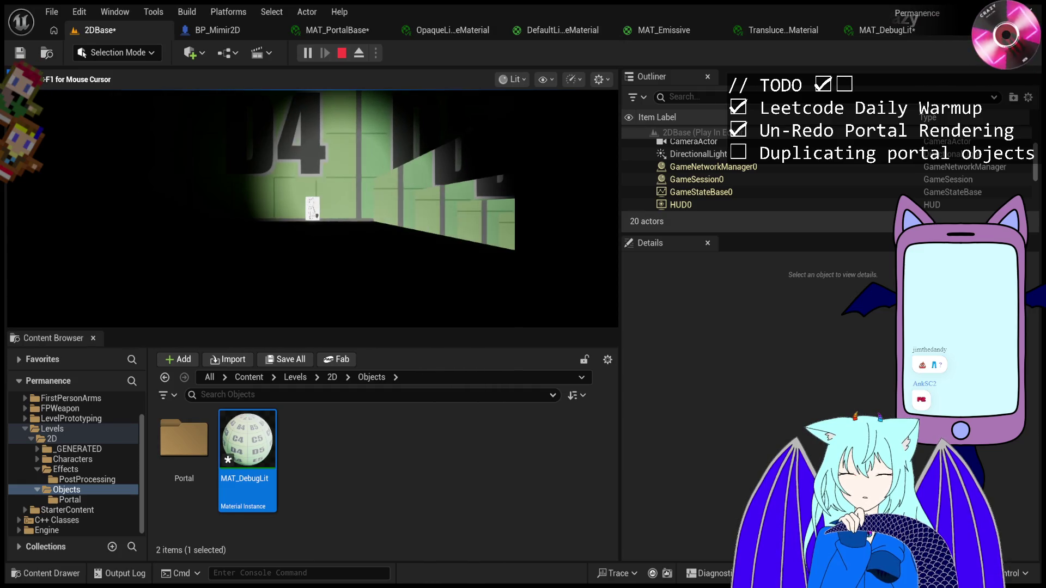
pyautogui.click(342, 53)
pyautogui.click(308, 53)
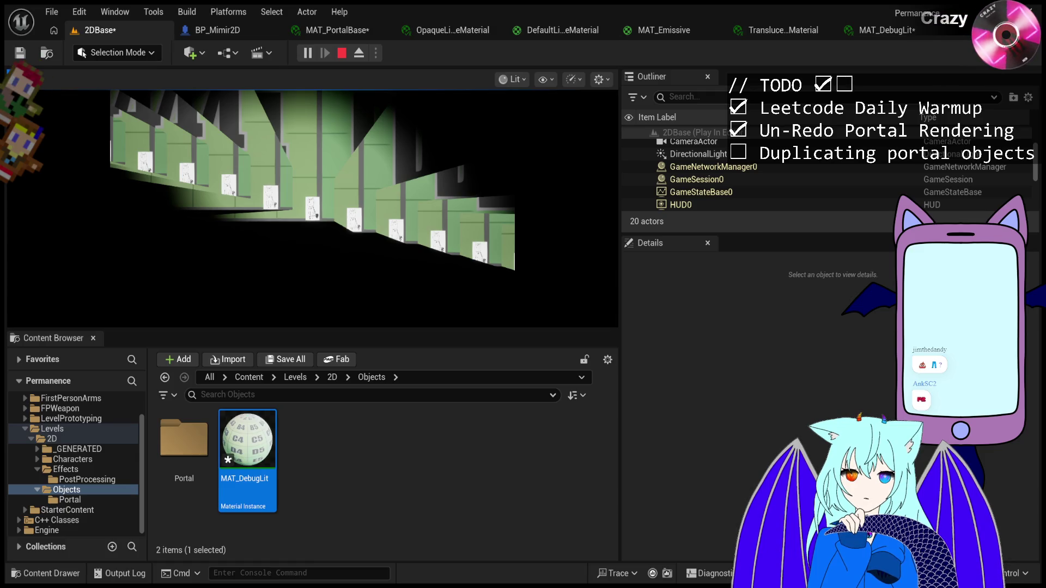
pyautogui.click(312, 207)
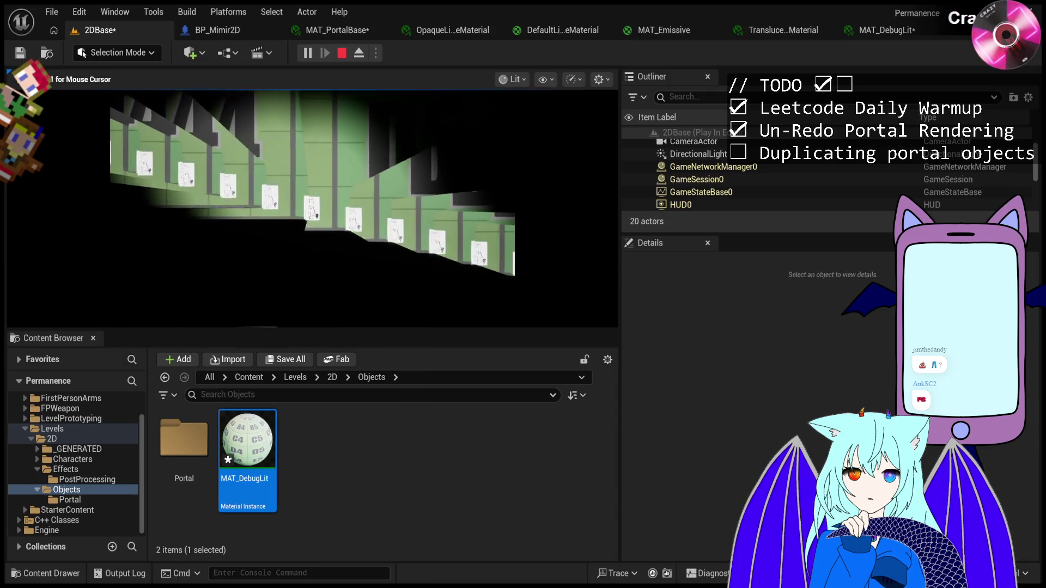
pyautogui.press('Escape')
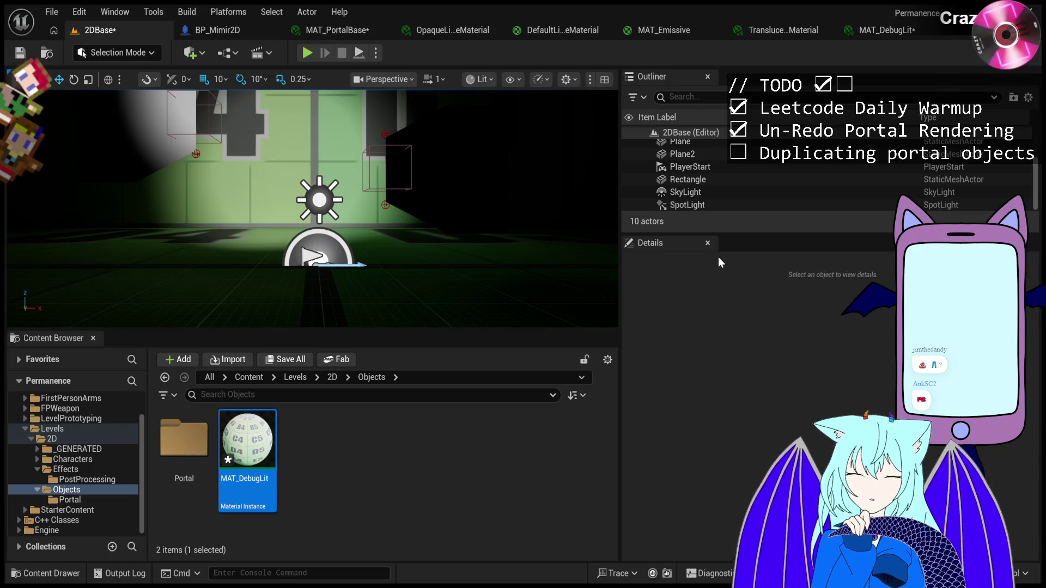
# Play 2DBase in the editor to render the recursive green portal corridor.
pyautogui.click(303, 57)
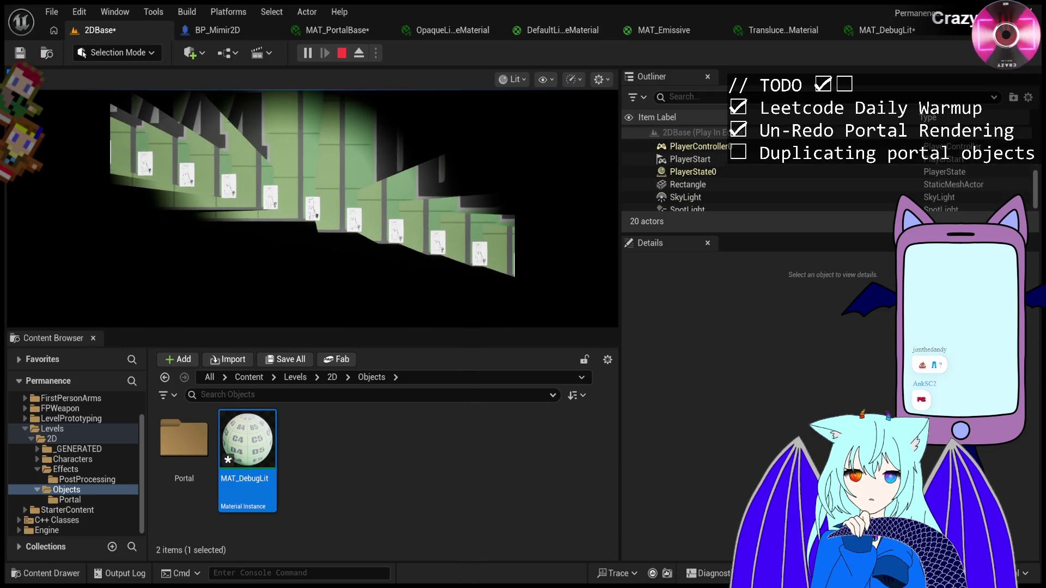
pyautogui.scroll(5, 723, 175)
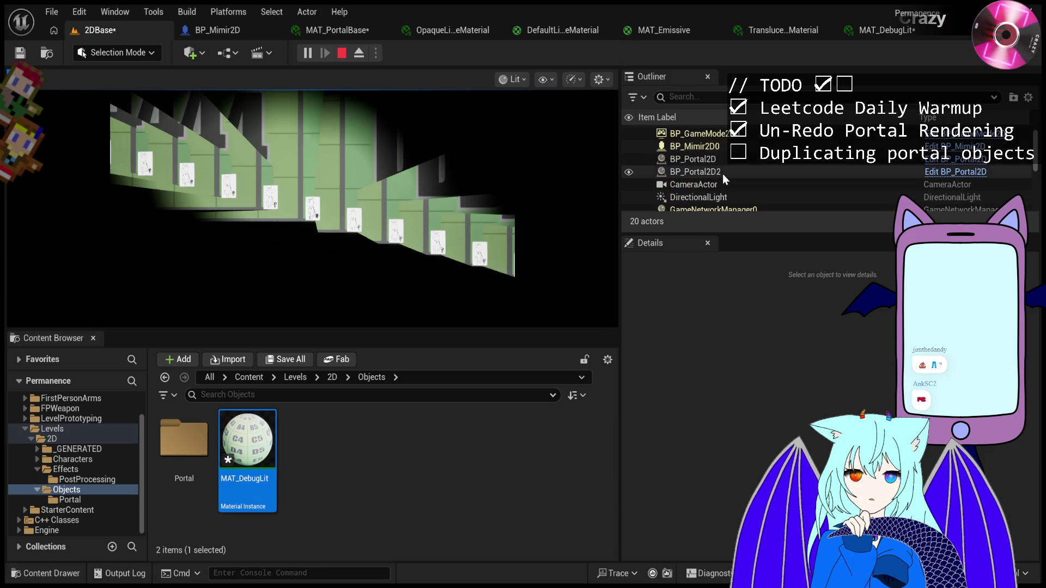
# Select the BP_Mimir2D0 character in the Outliner to inspect its details.
pyautogui.scroll(-2, 728, 195)
pyautogui.scroll(-3, 728, 195)
pyautogui.scroll(2, 728, 195)
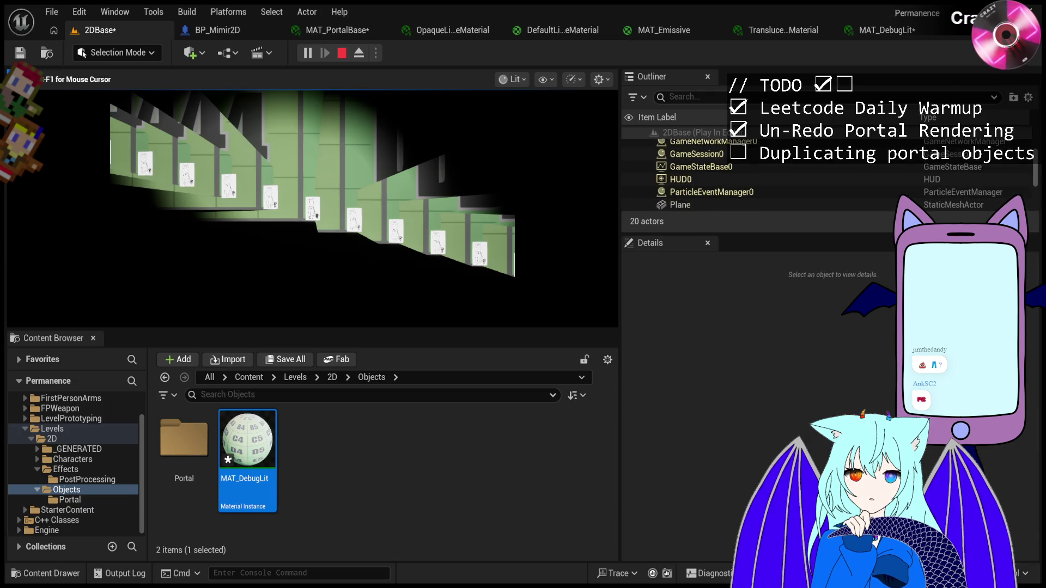
pyautogui.scroll(3, 773, 181)
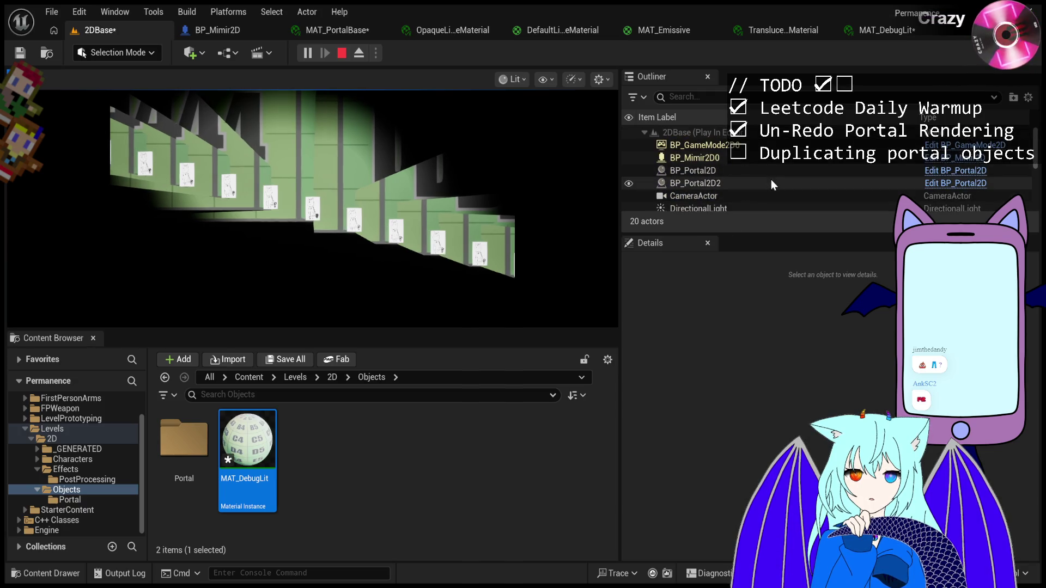
pyautogui.click(760, 159)
pyautogui.scroll(-2, 708, 296)
pyautogui.scroll(1, 709, 296)
pyautogui.scroll(3, 711, 295)
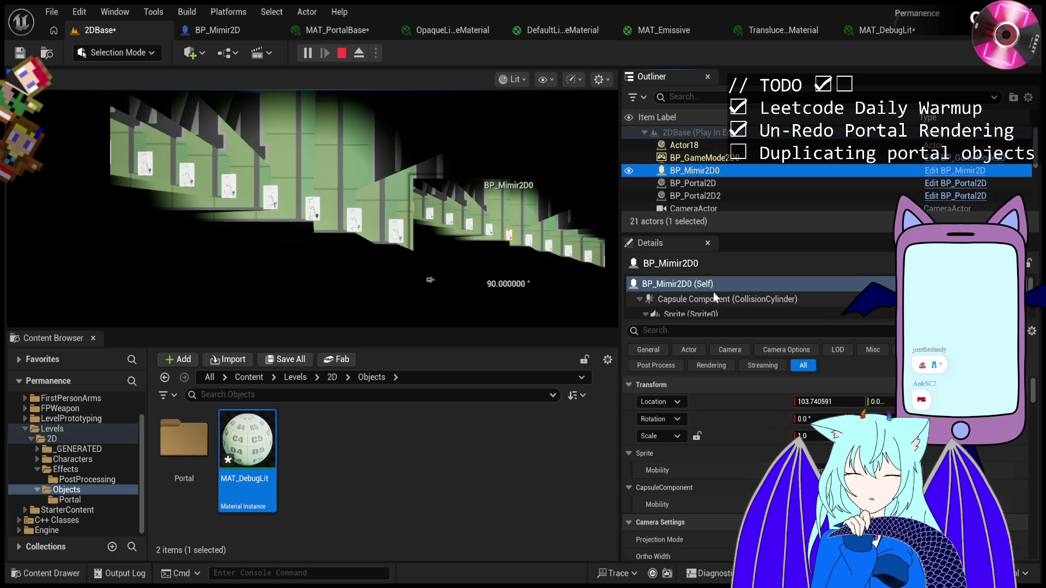
pyautogui.scroll(-1, 724, 175)
pyautogui.scroll(-5, 723, 175)
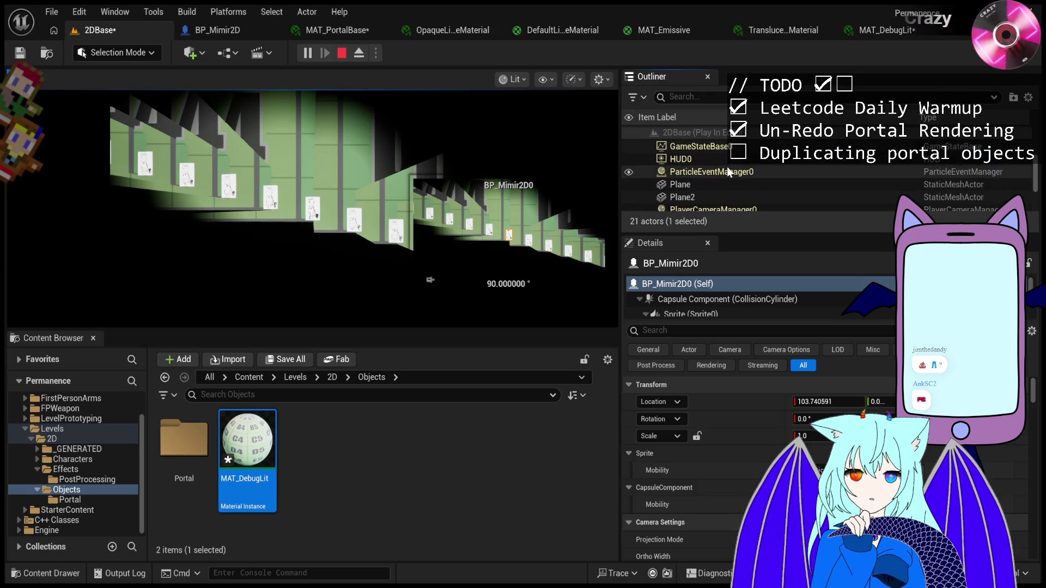
pyautogui.scroll(-3, 728, 171)
pyautogui.scroll(8, 727, 167)
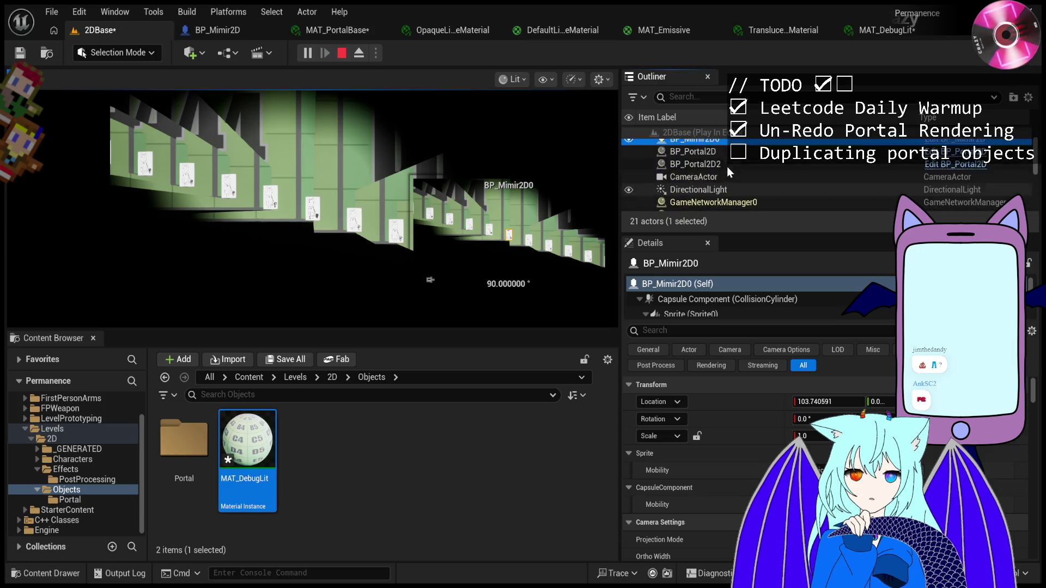
# Walk the character right and left with D and A, then free the mouse with Shift+F1.
pyautogui.click(549, 203)
pyautogui.press('d')
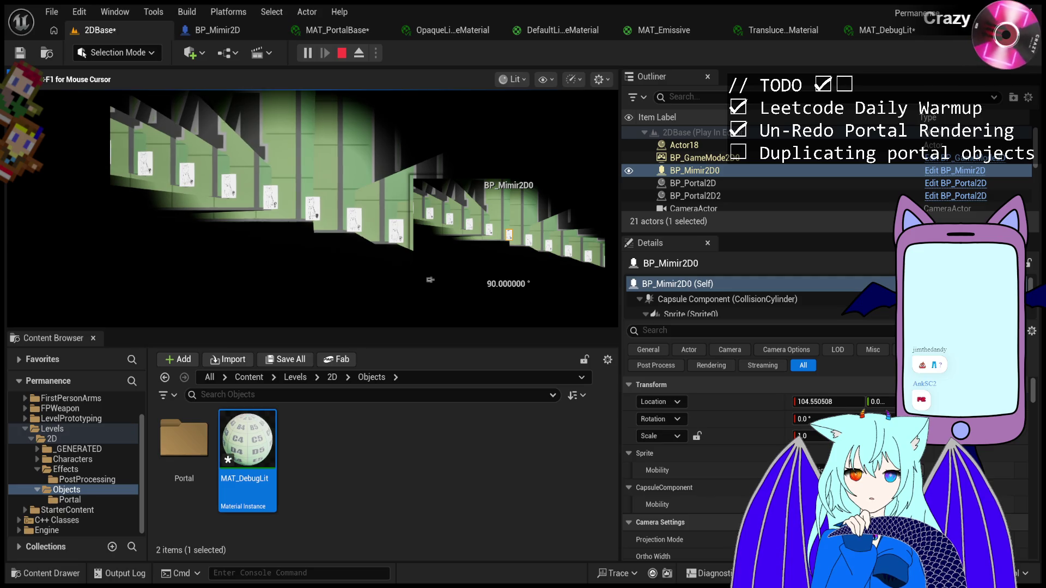
pyautogui.press('a')
pyautogui.hotkey('shift', 'F1')
# Inspect PlayerCameraManager0, Plane2, Plane, and PlayerController0 with its transform component.
pyautogui.scroll(-5, 705, 190)
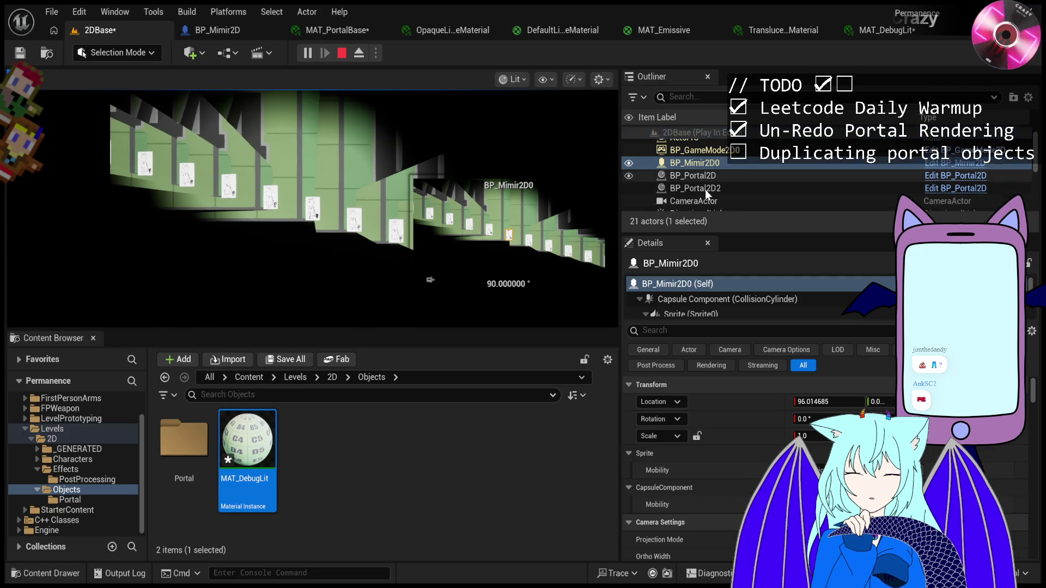
pyautogui.scroll(-1, 705, 190)
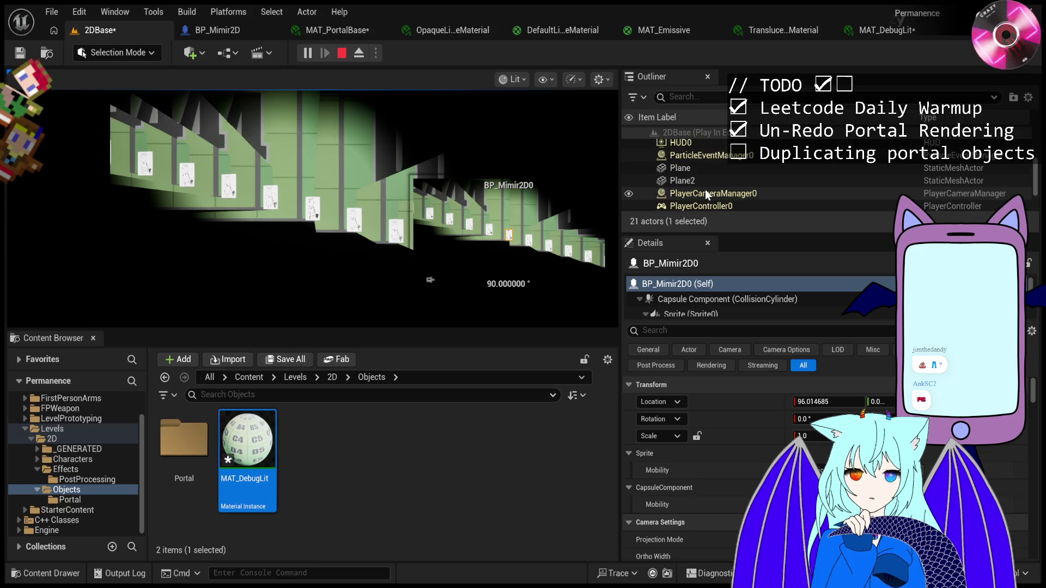
pyautogui.click(720, 194)
pyautogui.click(740, 178)
pyautogui.click(747, 165)
pyautogui.scroll(-2, 747, 164)
pyautogui.scroll(1, 751, 163)
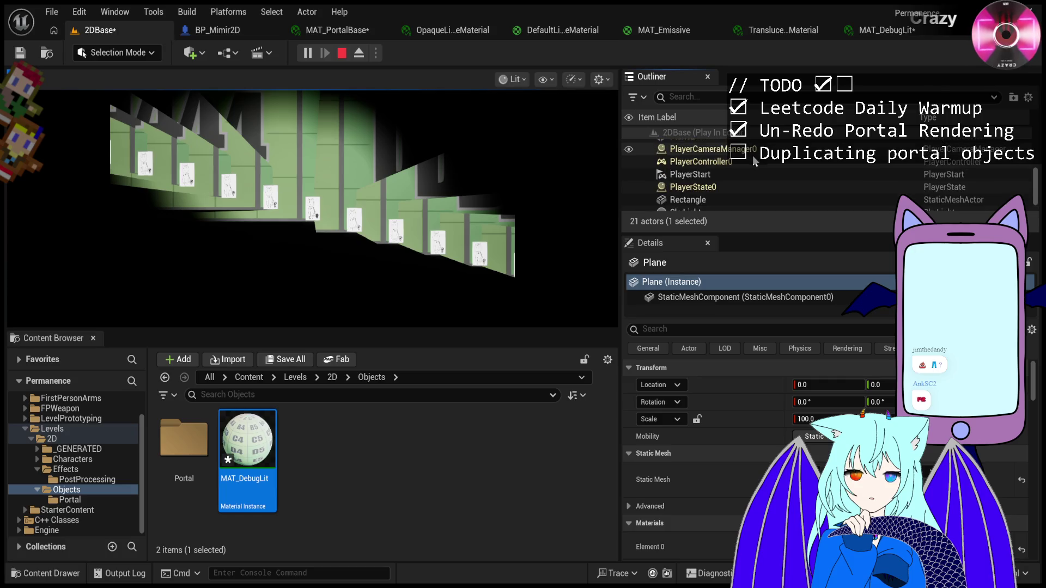
pyautogui.click(754, 162)
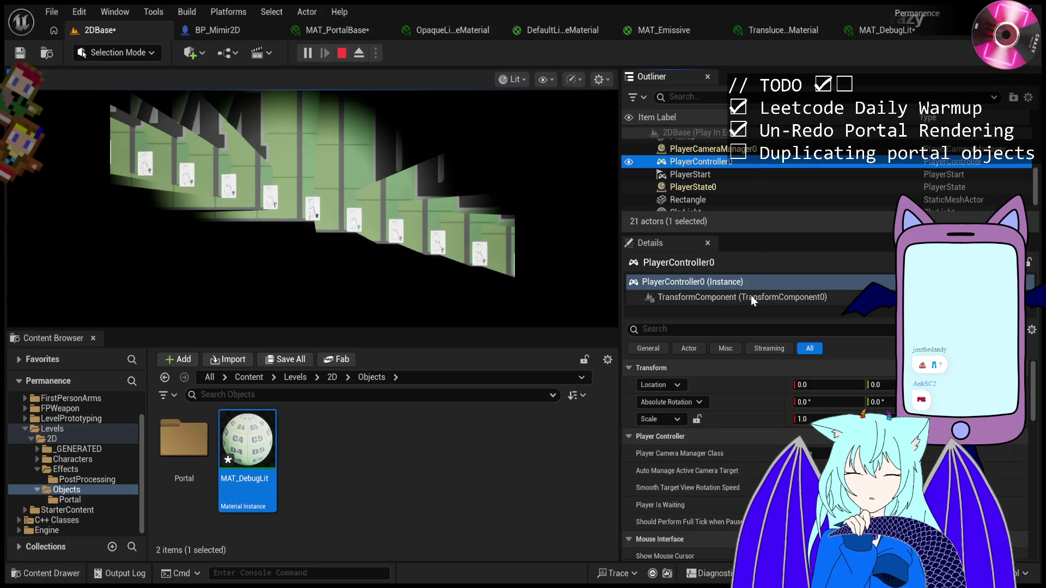
pyautogui.click(751, 296)
pyautogui.scroll(-1, 760, 188)
# Step through the actor list via PlayerState0 and Rectangle, ending on Actor18.
pyautogui.click(760, 187)
pyautogui.click(759, 201)
pyautogui.click(758, 181)
pyautogui.click(760, 169)
pyautogui.click(764, 175)
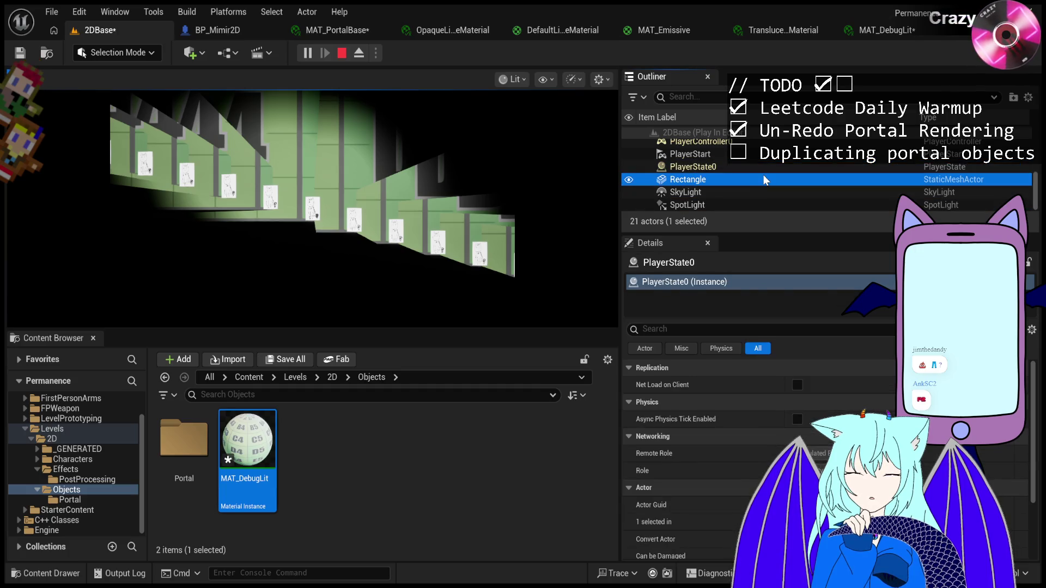
pyautogui.scroll(2, 762, 174)
pyautogui.scroll(5, 763, 175)
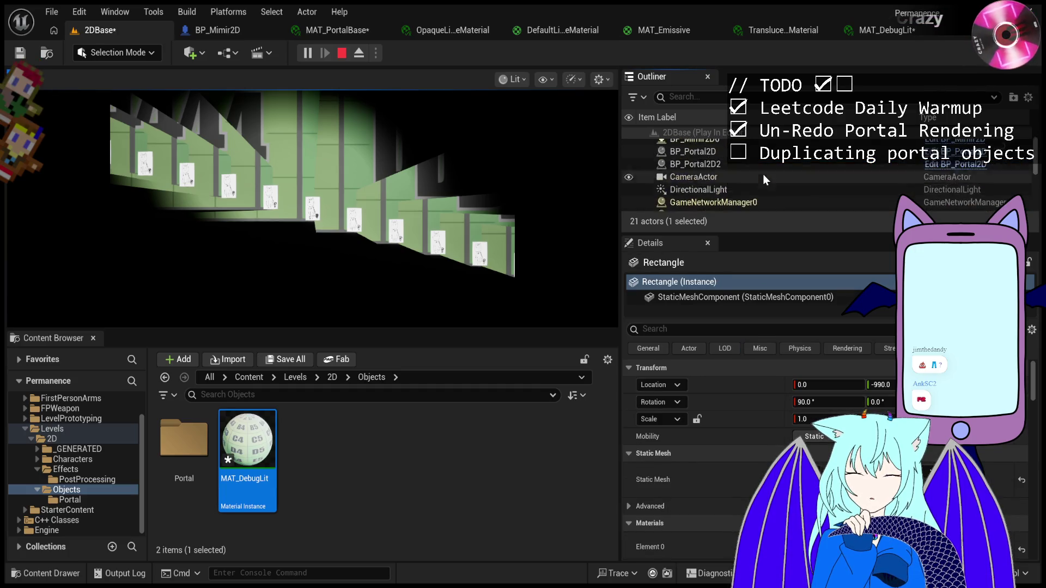
pyautogui.click(763, 146)
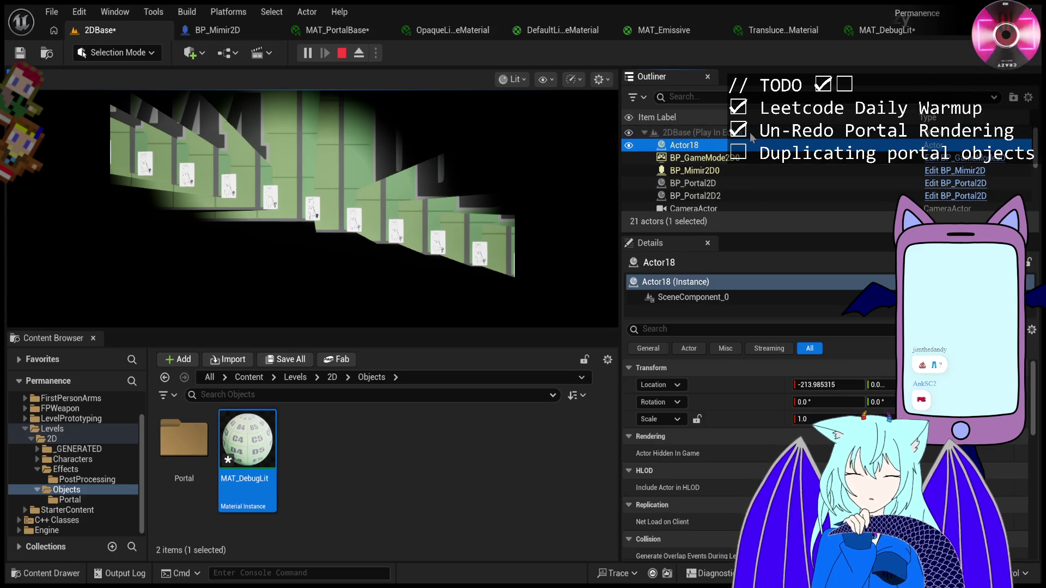
pyautogui.click(728, 299)
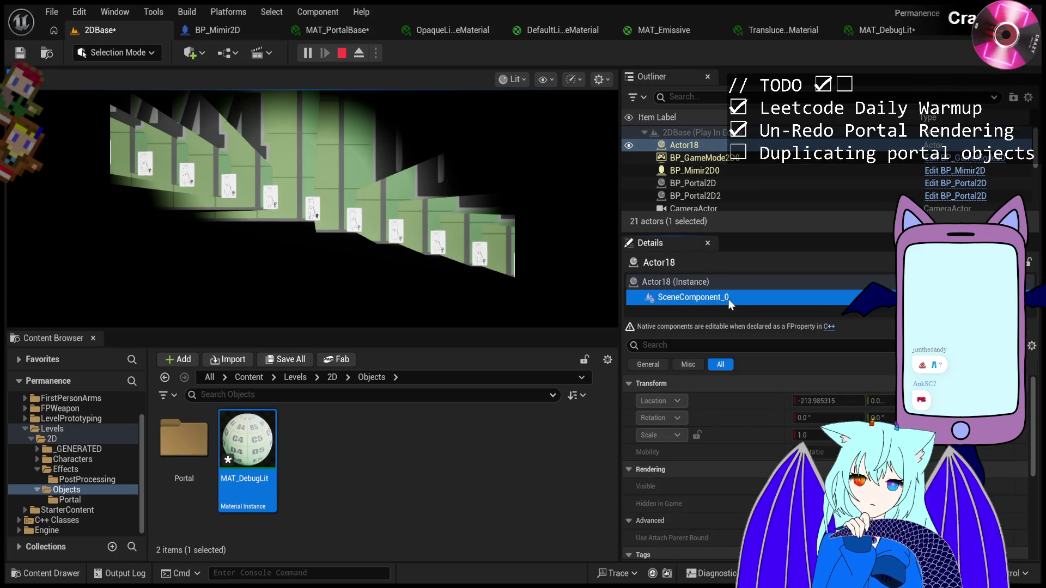
pyautogui.scroll(-5, 741, 453)
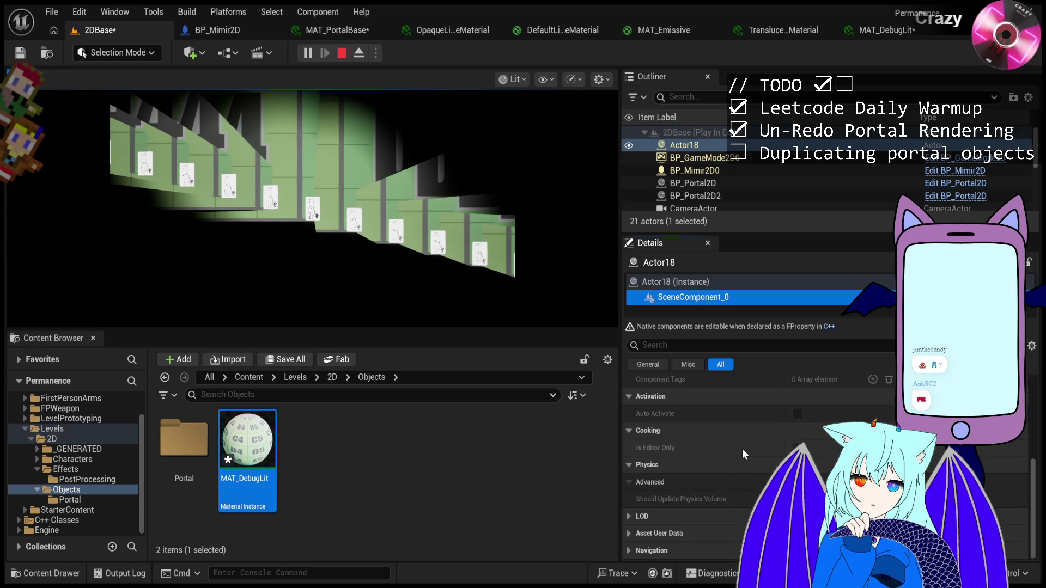
pyautogui.scroll(5, 742, 449)
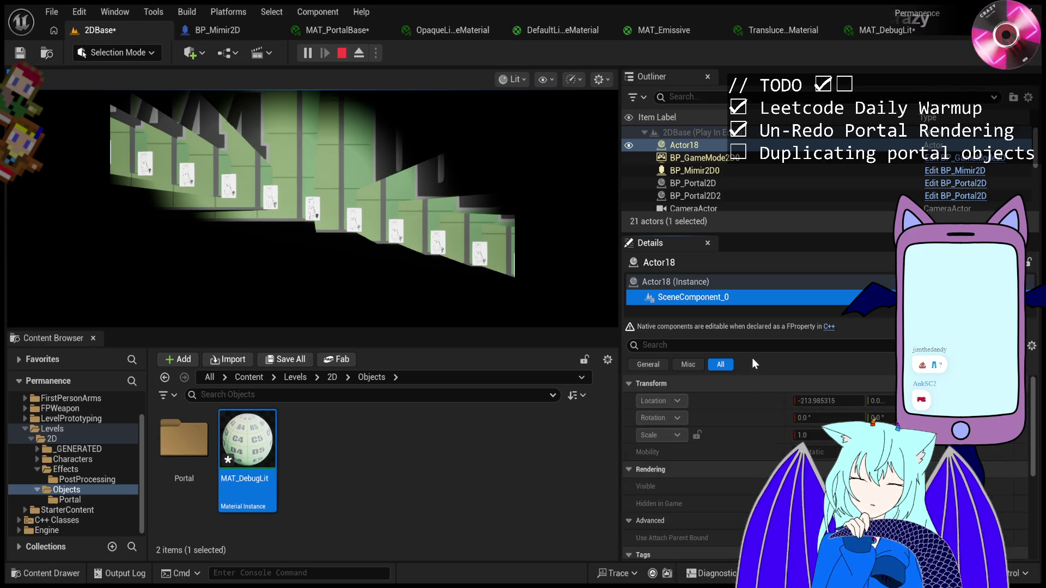
pyautogui.click(757, 282)
pyautogui.scroll(-5, 751, 441)
pyautogui.scroll(-5, 751, 440)
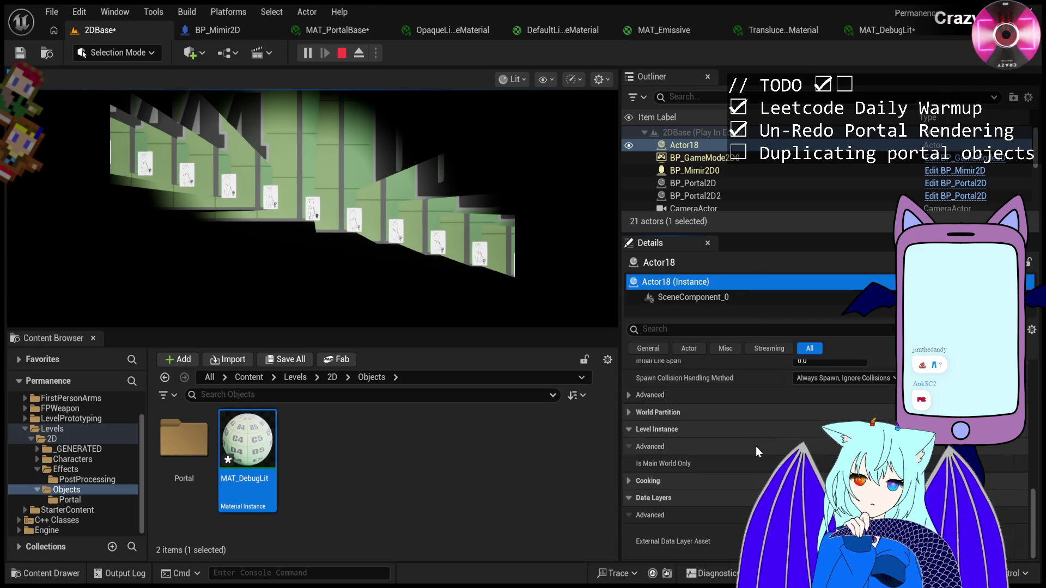
pyautogui.click(628, 482)
pyautogui.click(730, 327)
pyautogui.write('coo')
pyautogui.press('BackSpace')
pyautogui.write('lo')
pyautogui.hotkey('ctrl', 'a')
pyautogui.press('BackSpace')
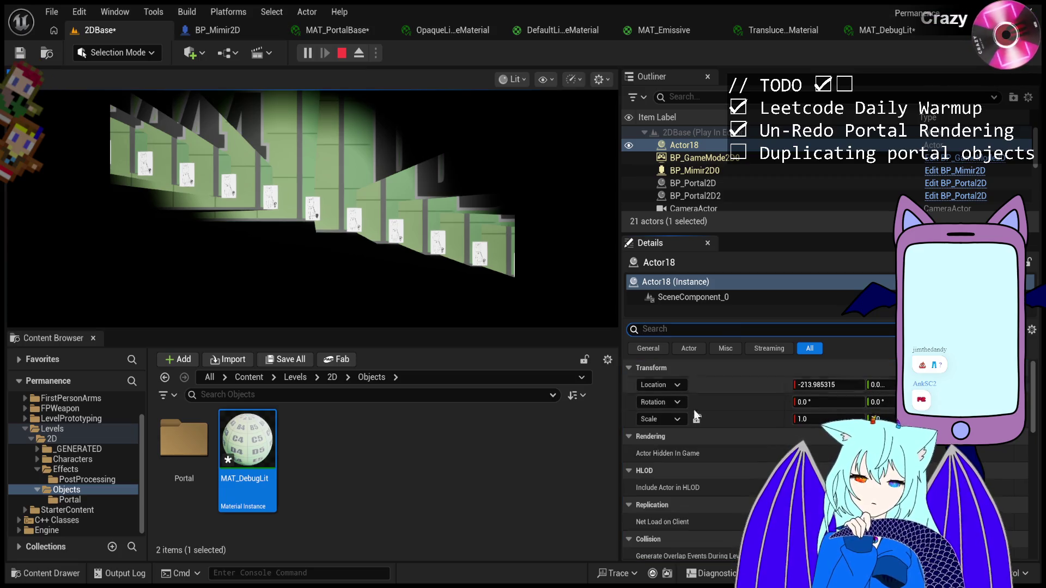
pyautogui.scroll(-4, 695, 458)
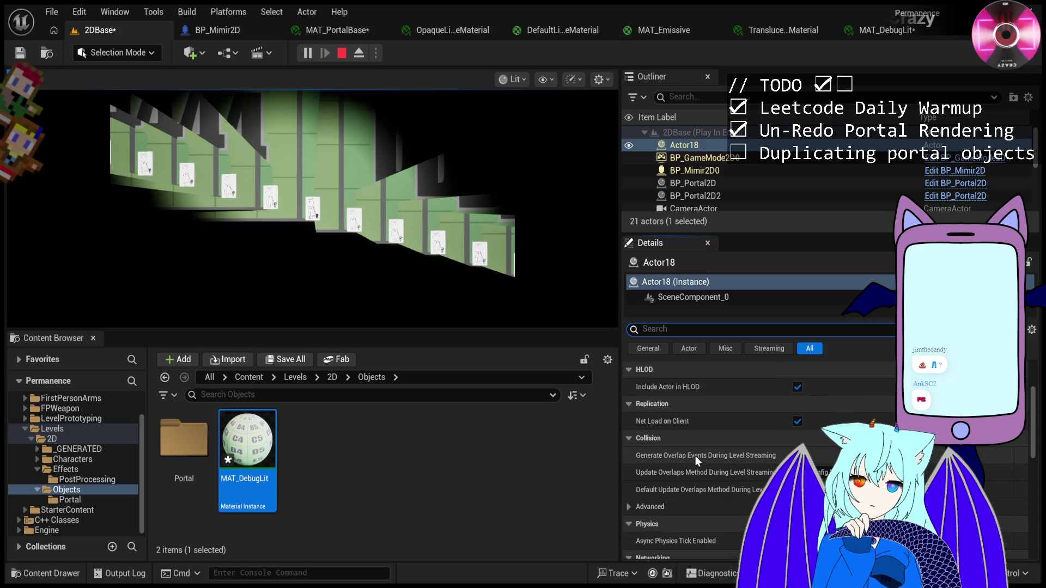
pyautogui.scroll(-3, 697, 455)
pyautogui.scroll(3, 720, 456)
pyautogui.scroll(4, 725, 455)
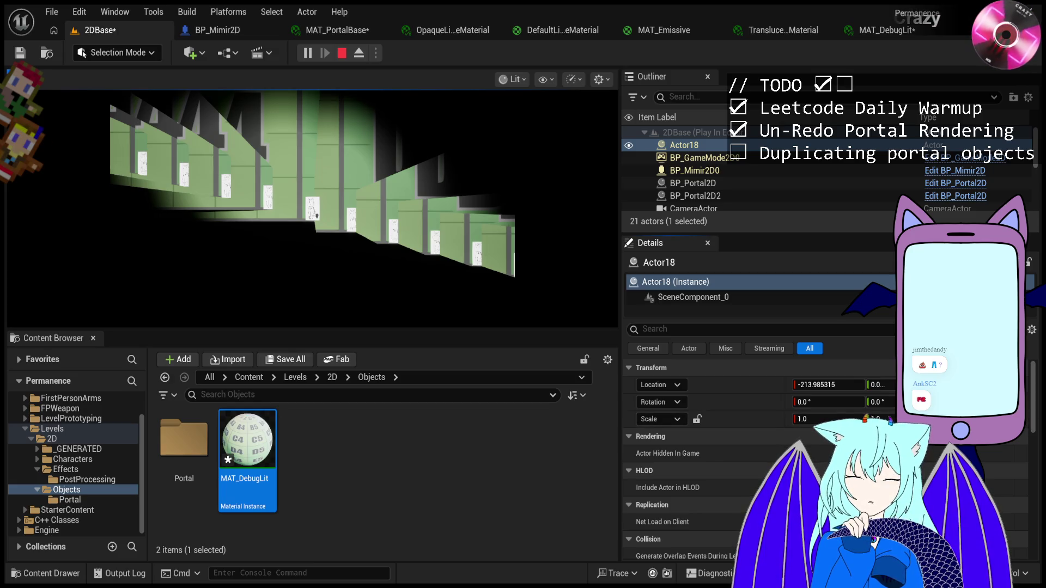
pyautogui.click(777, 159)
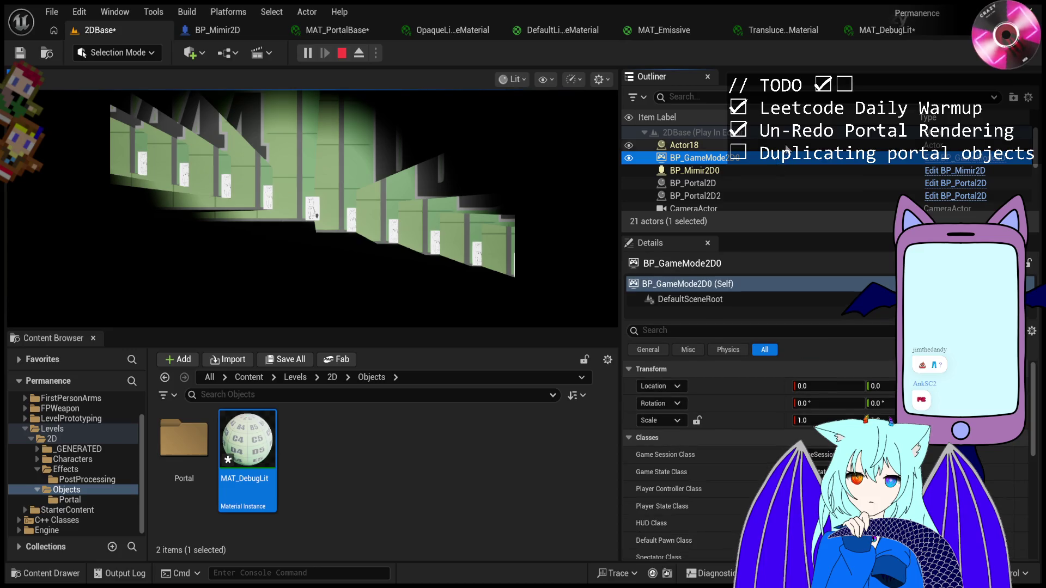
# Reselect Actor18, walk right through the level, stop play, and open MAT_PortalBase.
pyautogui.click(708, 145)
pyautogui.click(492, 209)
pyautogui.press('d')
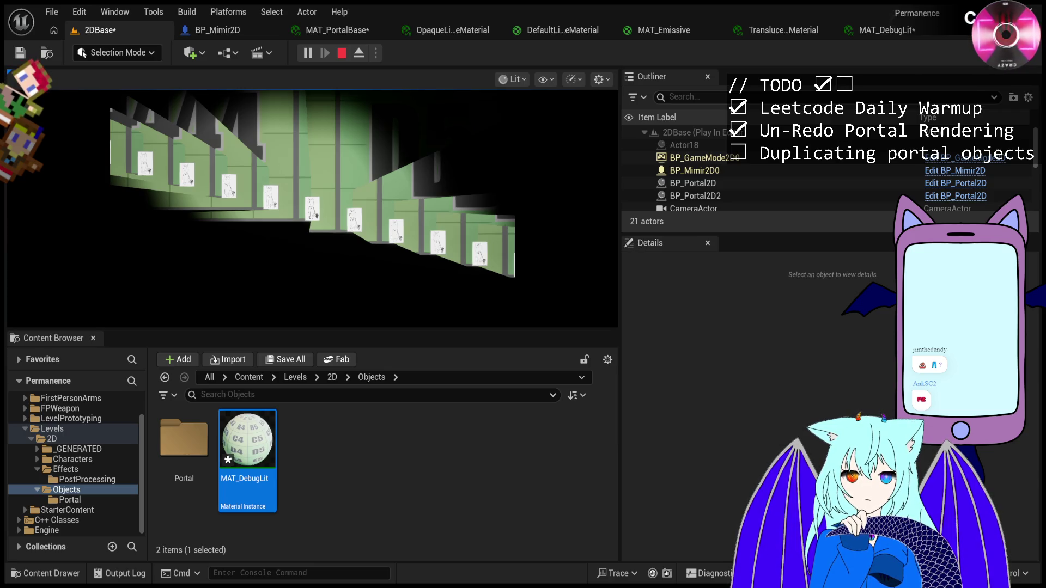
pyautogui.click(340, 55)
pyautogui.click(342, 31)
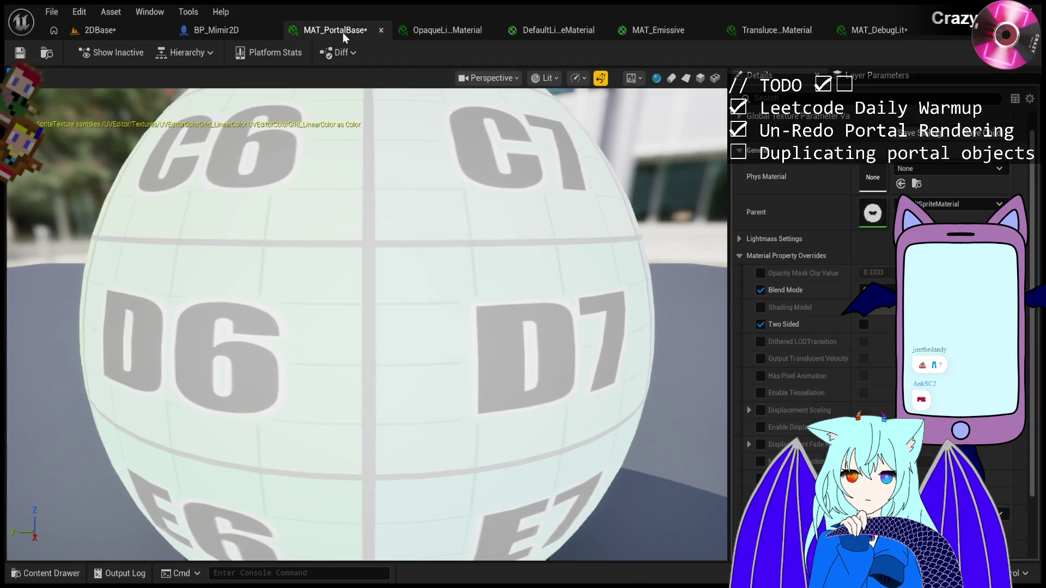
# Return to 2DBase and play it to watch the recursive portal corridor, then press Esc.
pyautogui.click(106, 31)
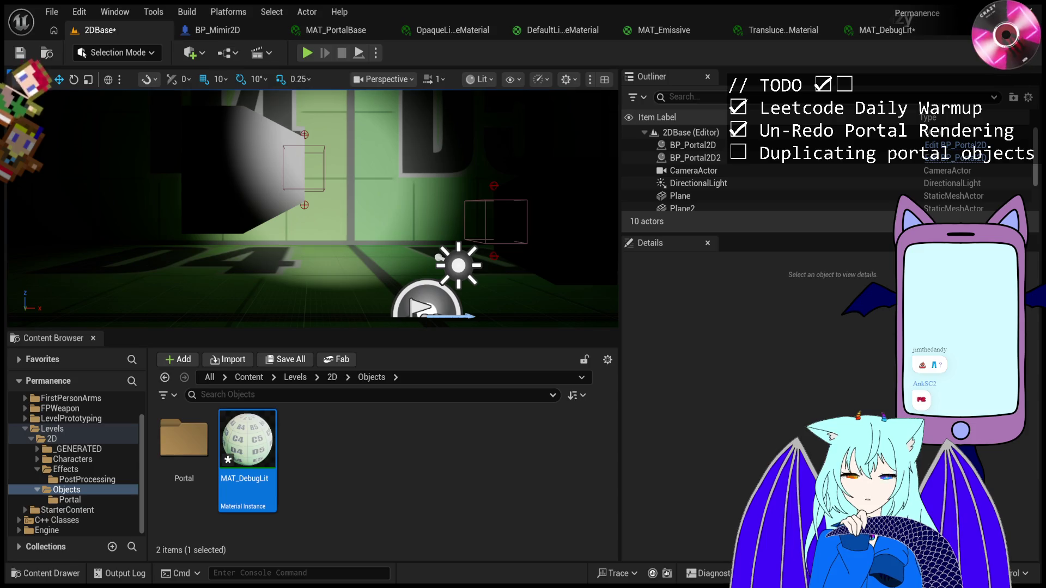
pyautogui.click(304, 55)
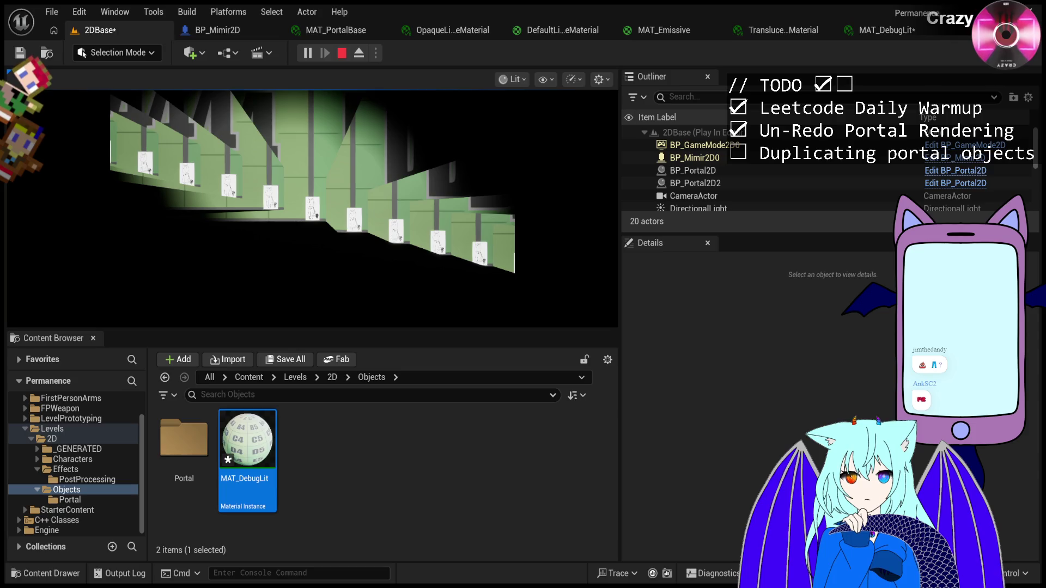
pyautogui.press('Escape')
# Replay the level briefly and end the session with Esc.
pyautogui.click(305, 53)
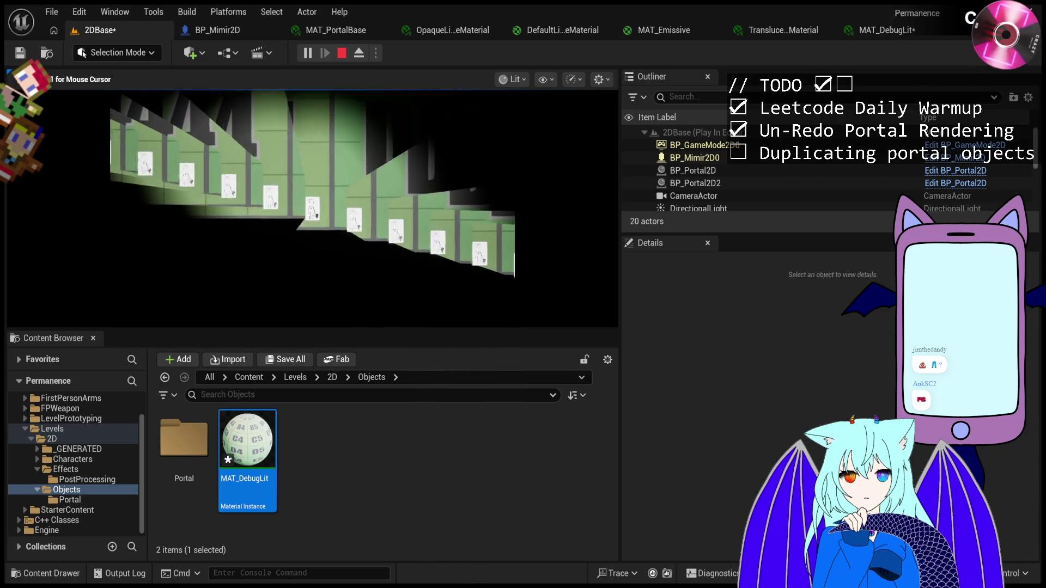
pyautogui.press('Escape')
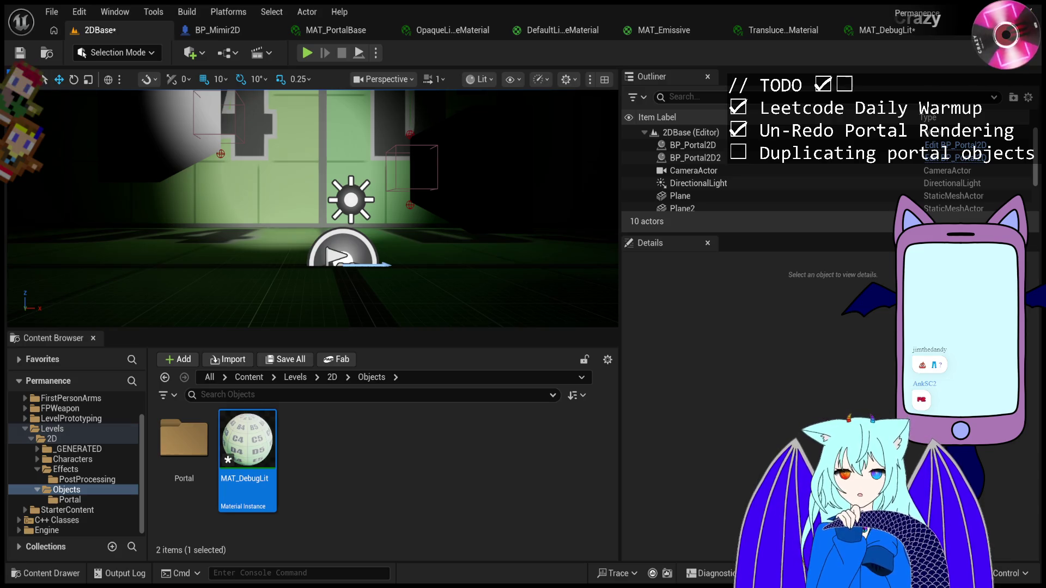
# Play the level to check the recursive portal rendering, then stop it.
pyautogui.click(307, 54)
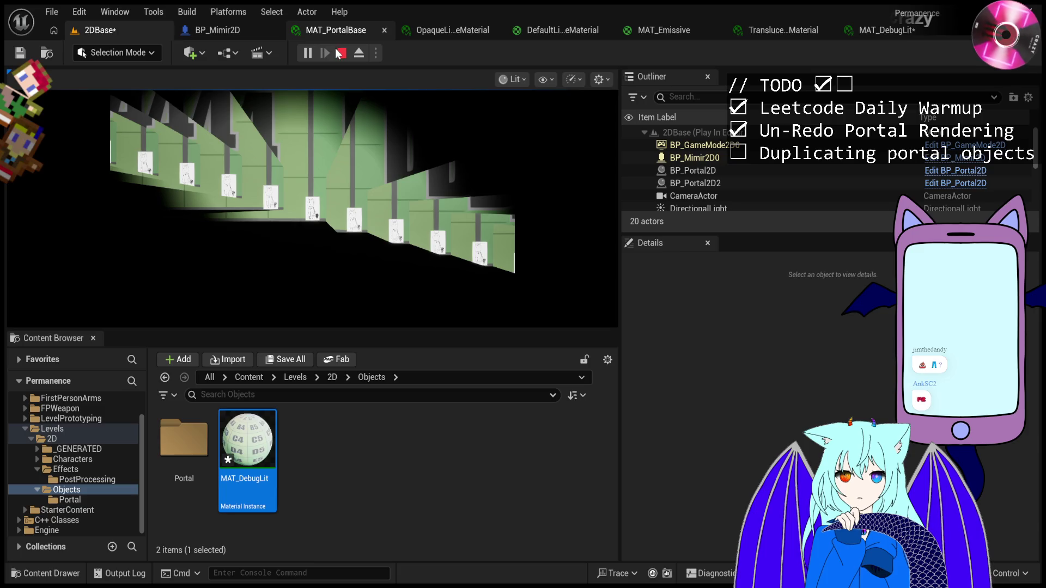
pyautogui.click(342, 54)
# Replay the level, stop it, and start a new play session.
pyautogui.click(306, 53)
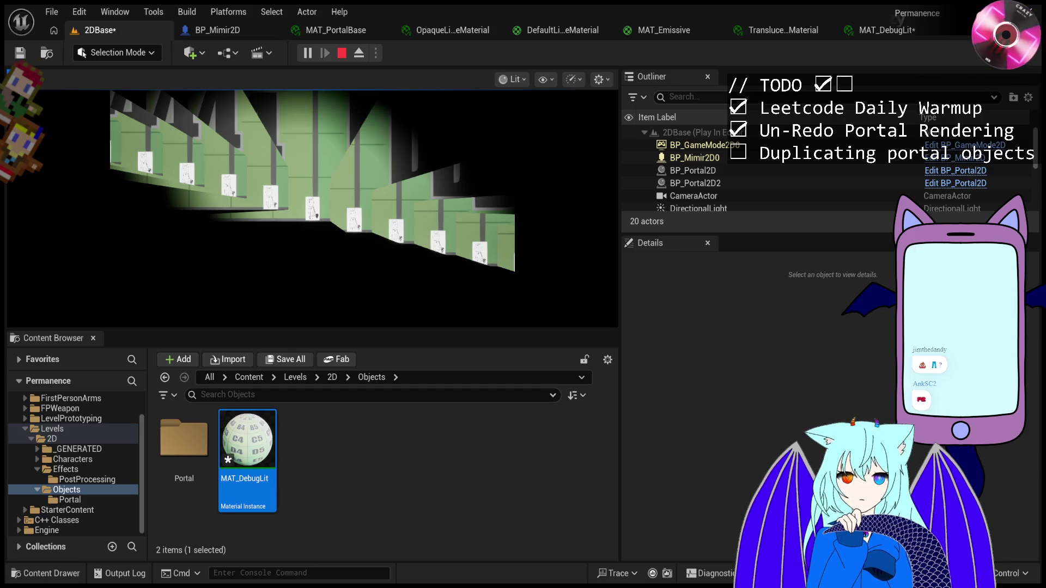
pyautogui.click(342, 54)
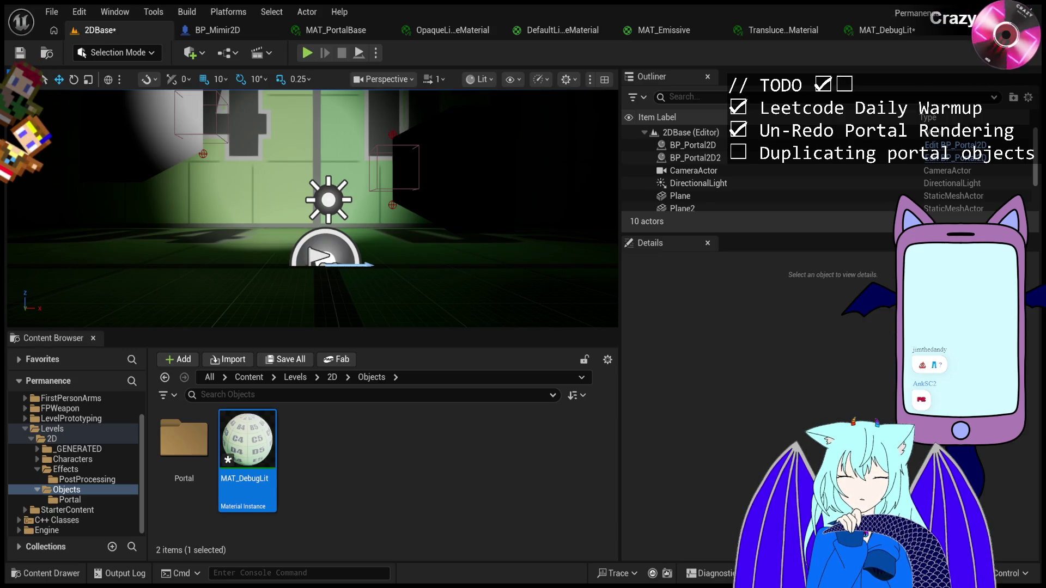
pyautogui.click(308, 55)
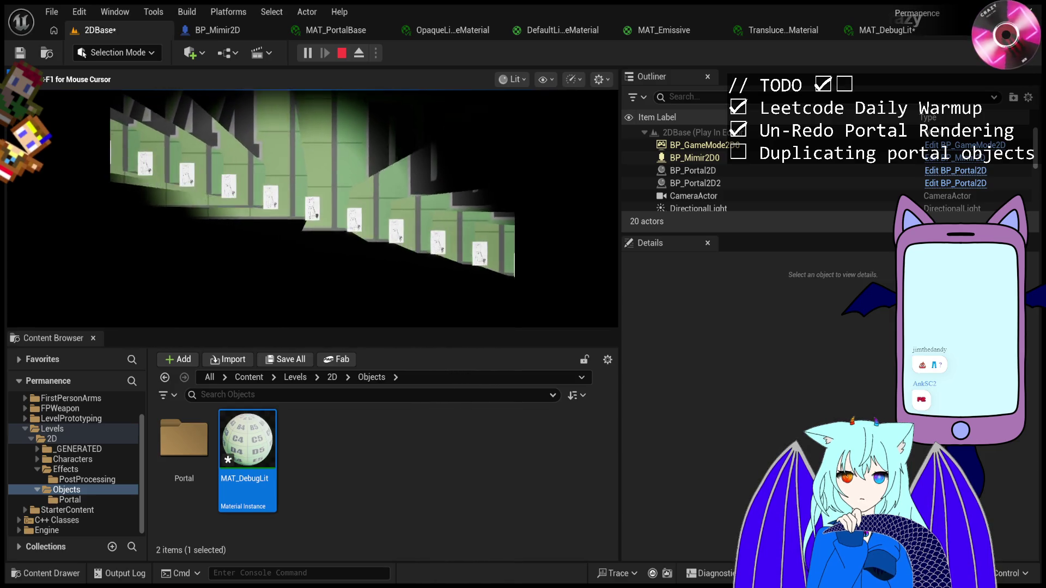
# Free the mouse, pause play, and advance several frames through the portal corridor.
pyautogui.hotkey('shift', 'F1')
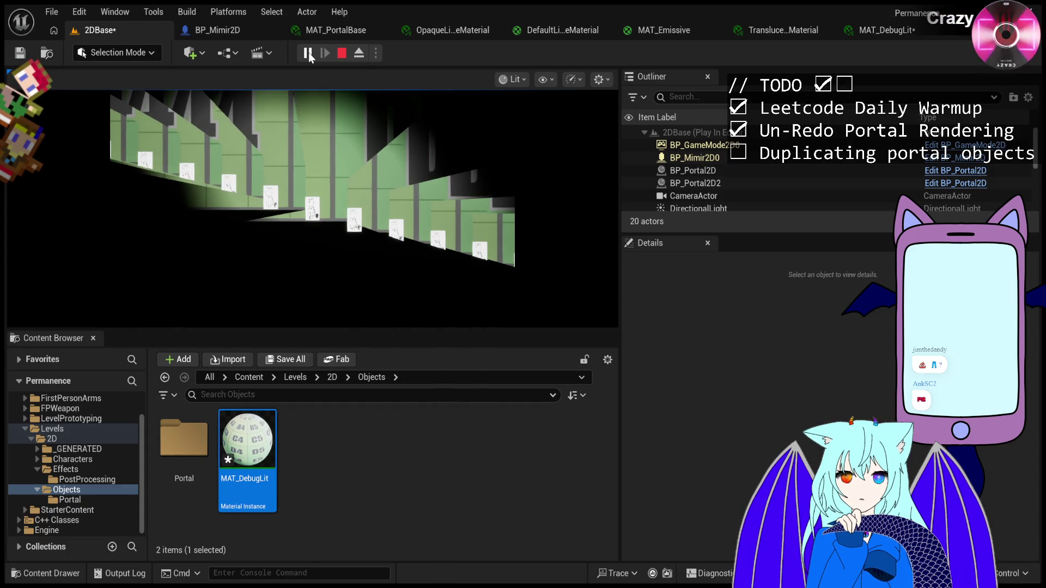
pyautogui.click(308, 55)
pyautogui.click(330, 52)
pyautogui.click(328, 52)
pyautogui.click(328, 52)
pyautogui.click(329, 53)
pyautogui.click(329, 55)
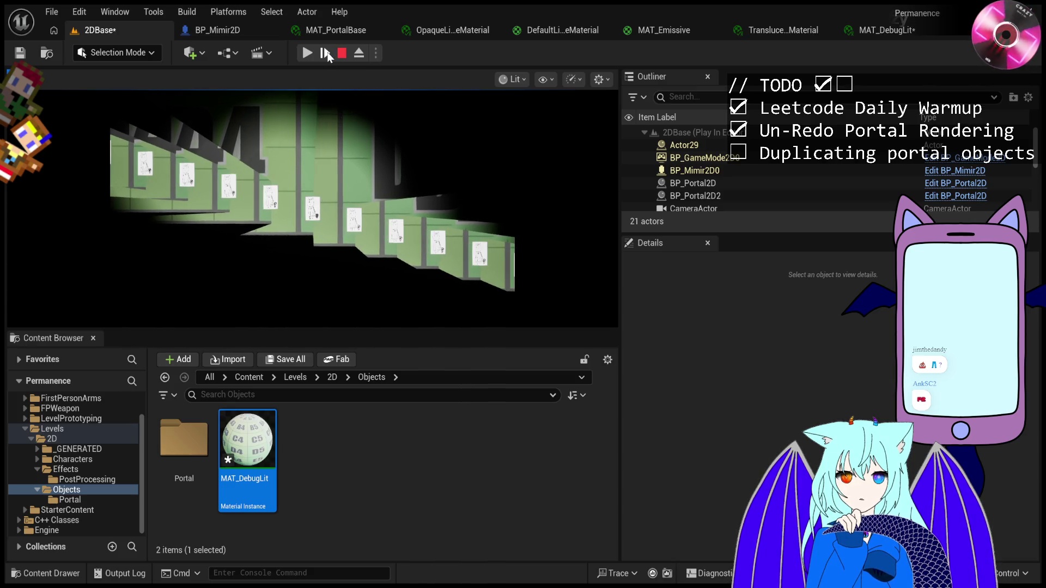
pyautogui.click(328, 53)
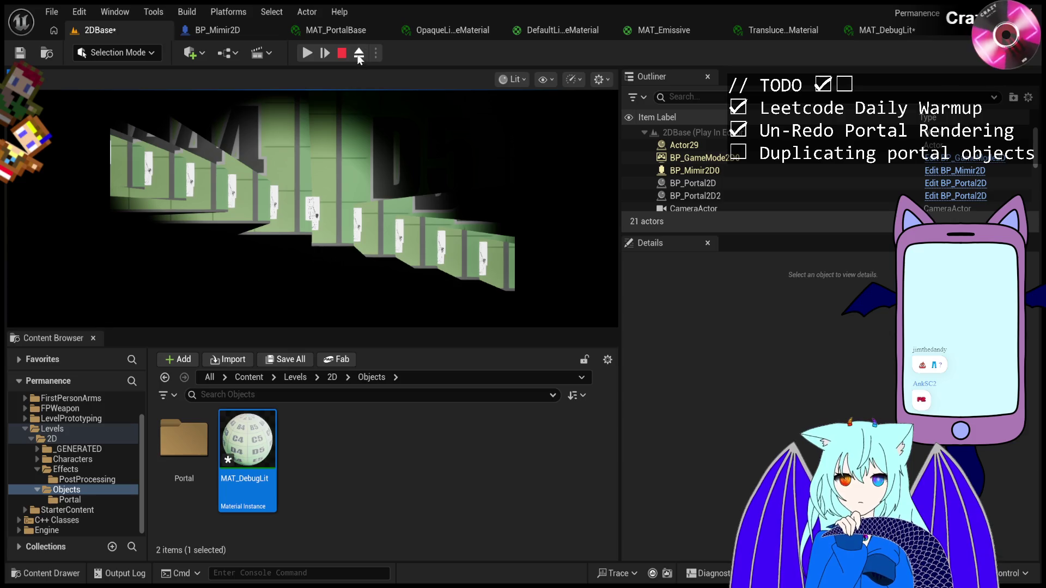
# Eject from the player, select the Actor29 wall card, focus on it, and orbit around it.
pyautogui.click(357, 57)
pyautogui.moveTo(348, 288)
pyautogui.mouseDown()
pyautogui.moveTo(348, 277)
pyautogui.moveTo(349, 288)
pyautogui.mouseUp()
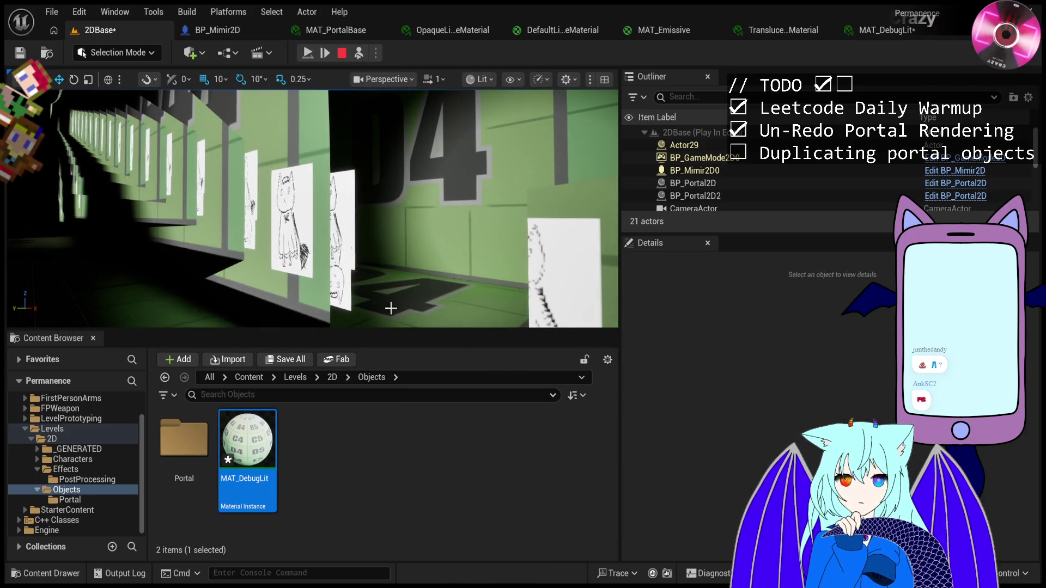
pyautogui.click(349, 288)
pyautogui.press('f')
pyautogui.moveTo(314, 207); pyautogui.dragTo(420, 207)
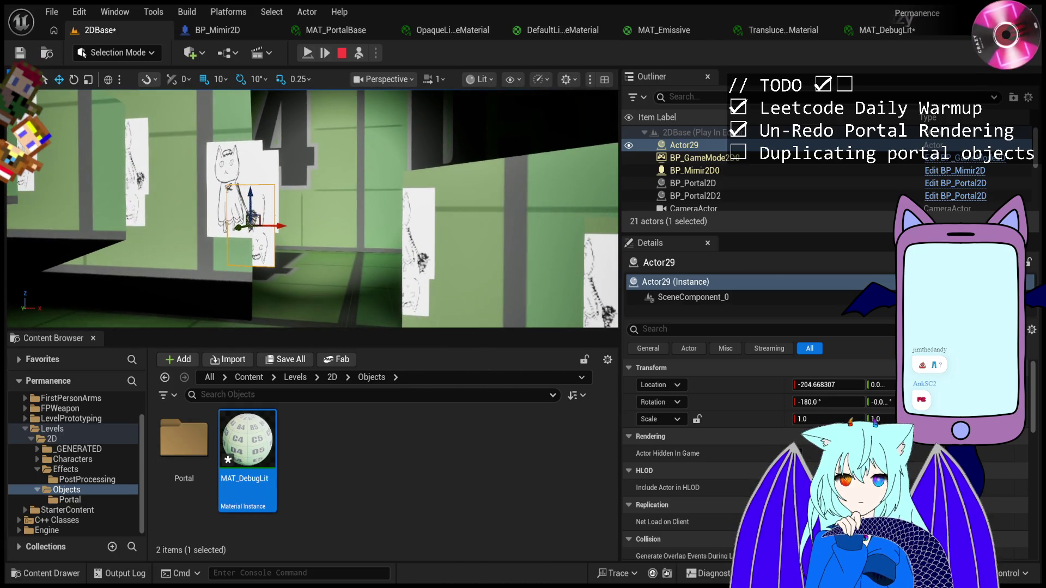
pyautogui.moveTo(419, 207)
pyautogui.mouseDown()
pyautogui.moveTo(376, 207)
pyautogui.moveTo(405, 207)
pyautogui.mouseUp()
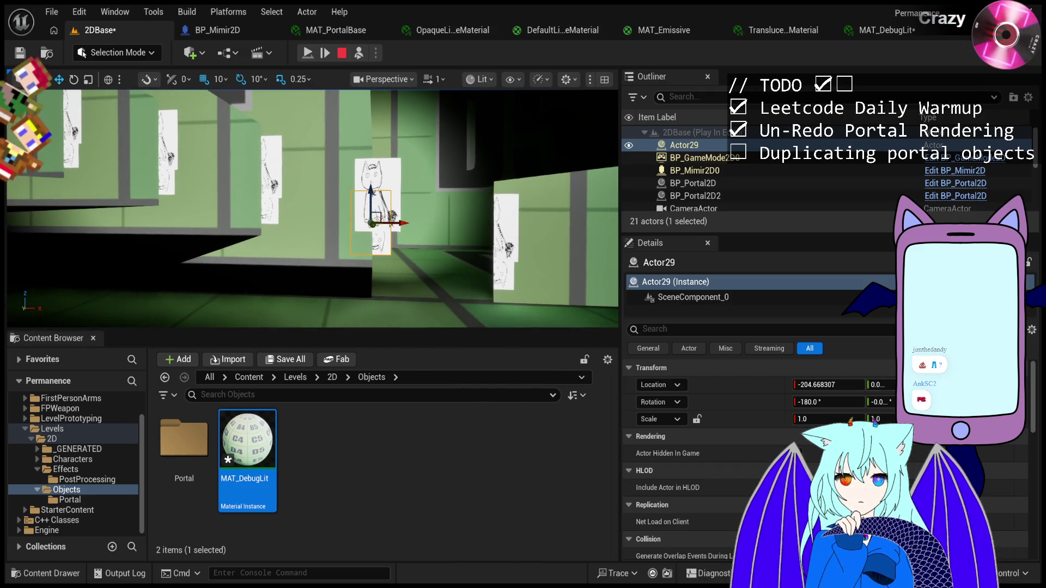